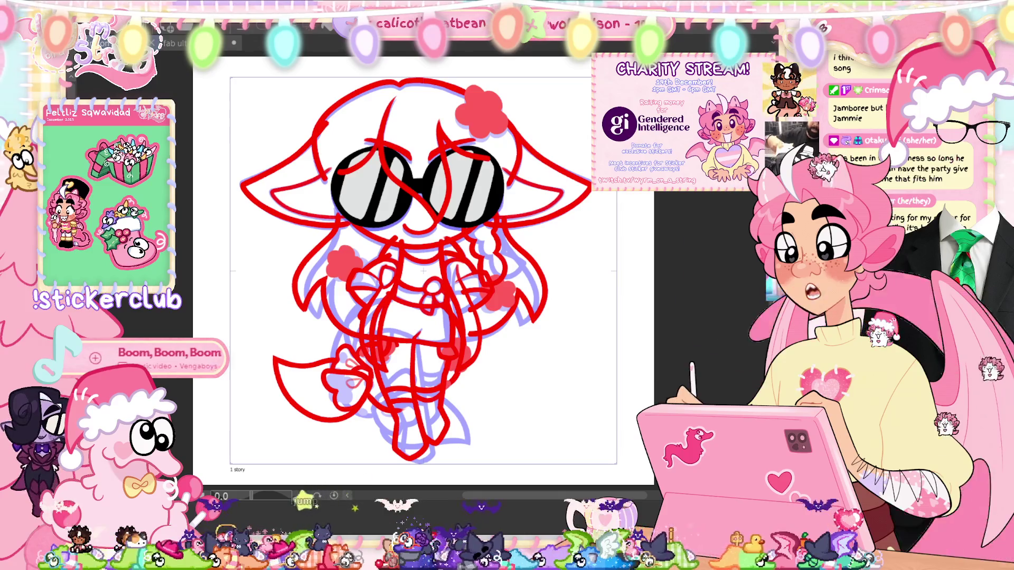
# Step through the animation frames to the one with the tail at lower left
pyautogui.press('Left')
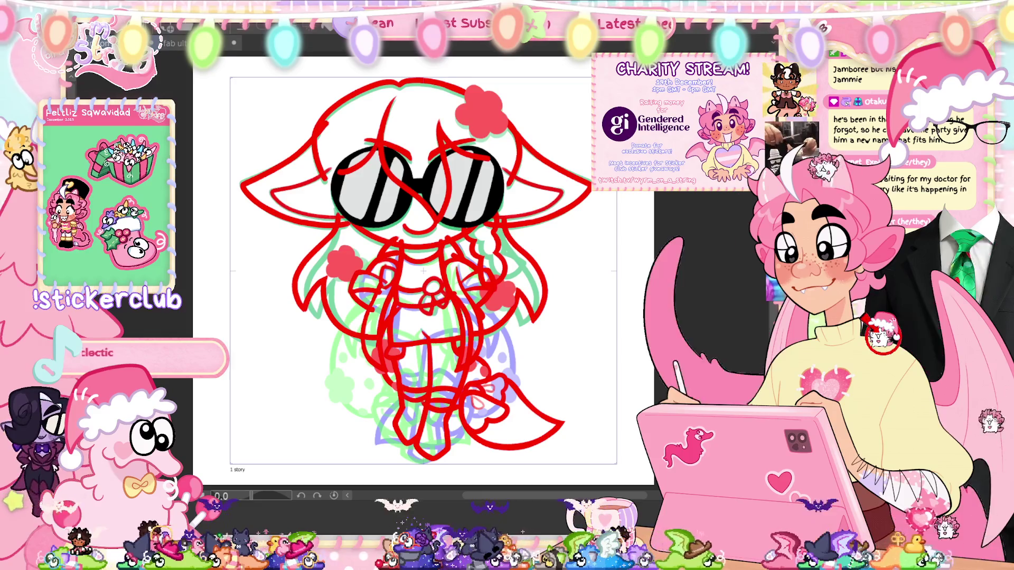
pyautogui.press('Left')
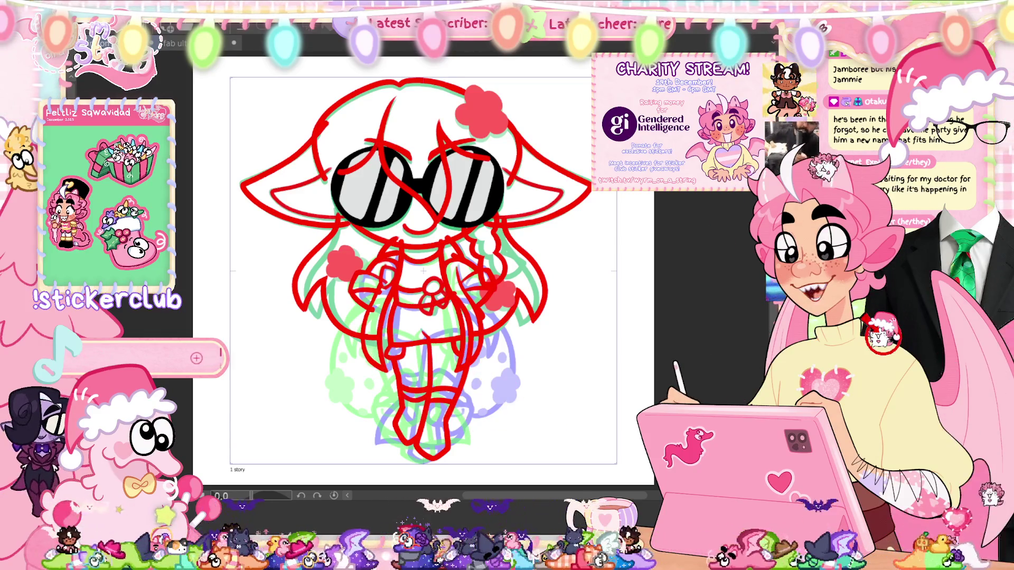
pyautogui.press('Left')
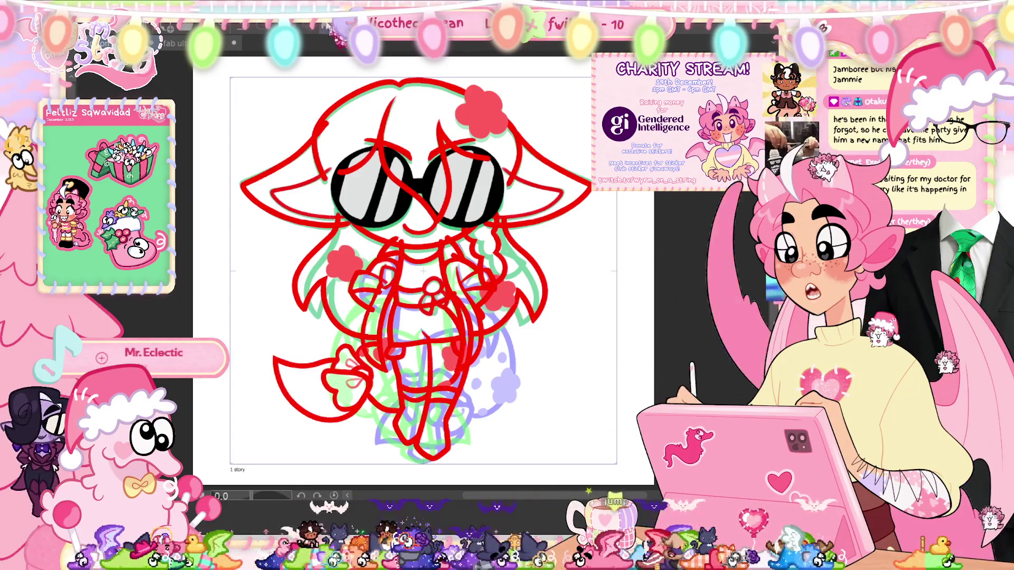
# Flip the selected tail and move it to the character's lower right
pyautogui.hotkey('ctrl', 't')
pyautogui.rightClick(438, 370)
pyautogui.click(501, 293)
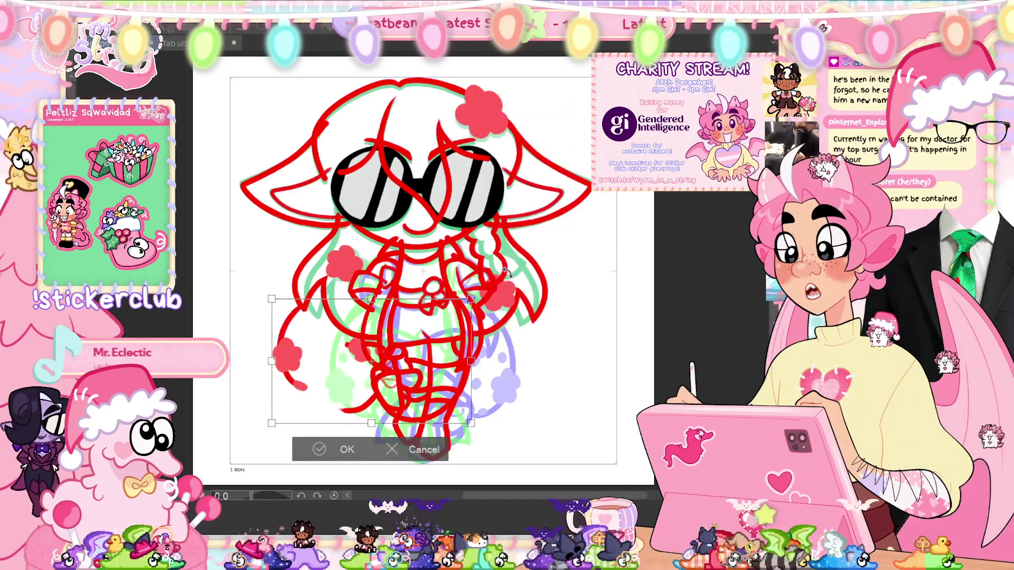
pyautogui.moveTo(414, 390); pyautogui.dragTo(515, 391)
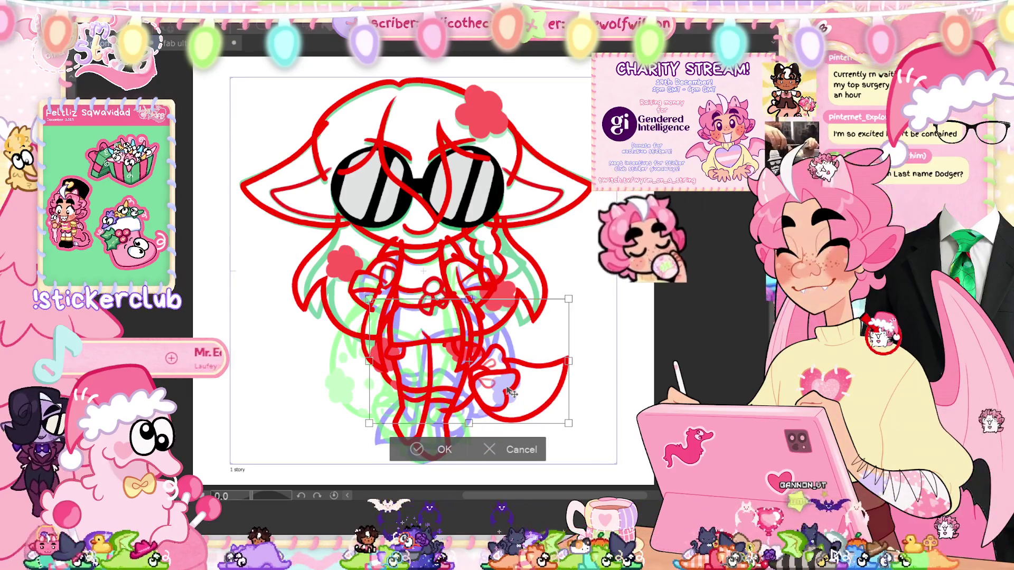
pyautogui.click(436, 450)
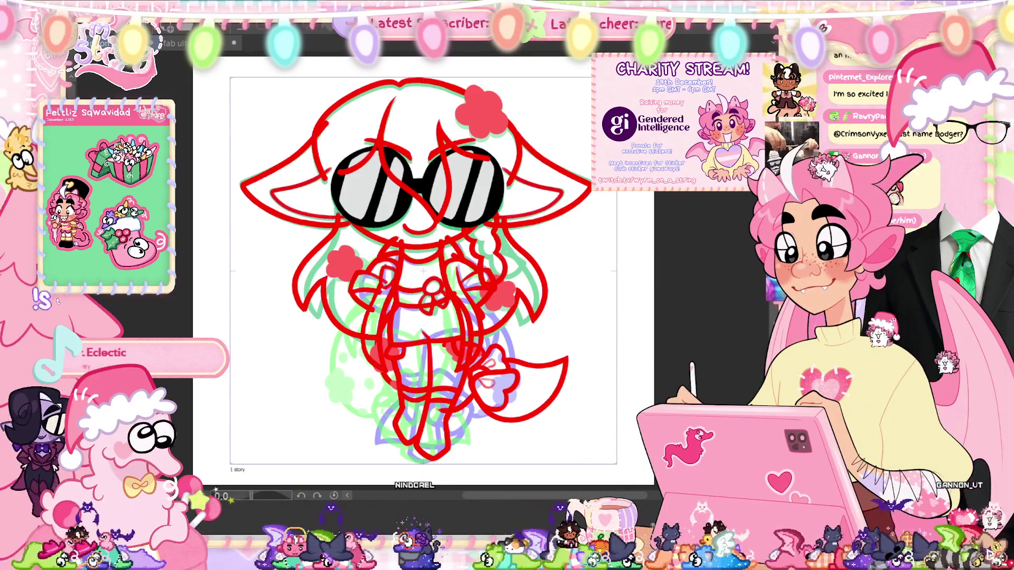
pyautogui.press('Tab')
# Play back the sketch animation, then jump to frame 7
pyautogui.click(242, 408)
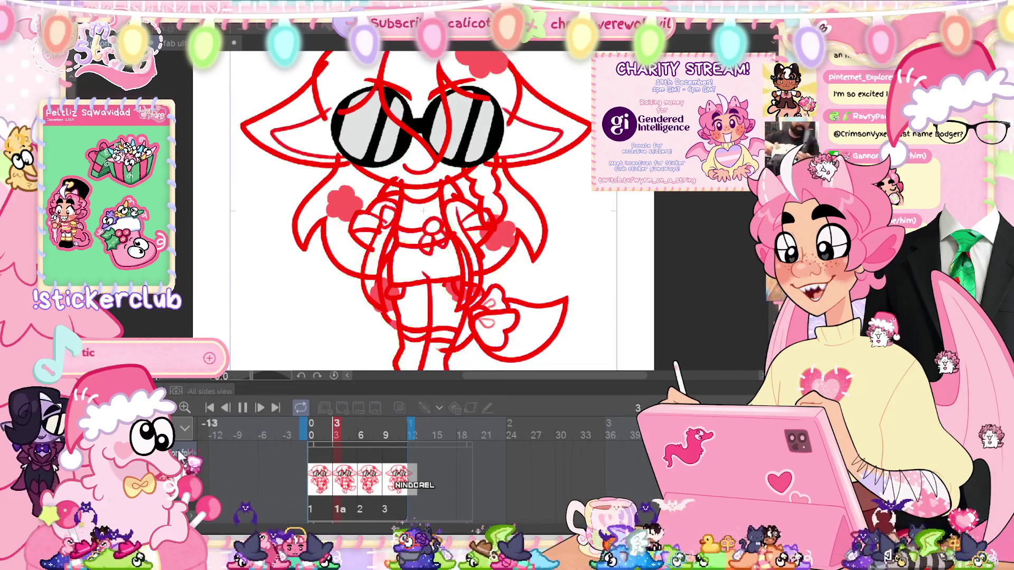
pyautogui.press('Tab')
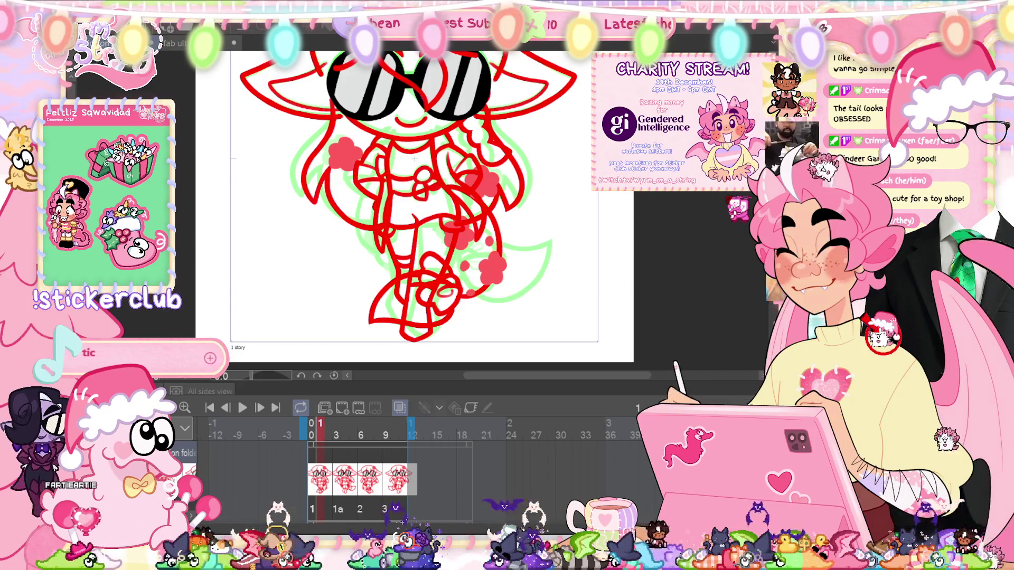
pyautogui.click(372, 480)
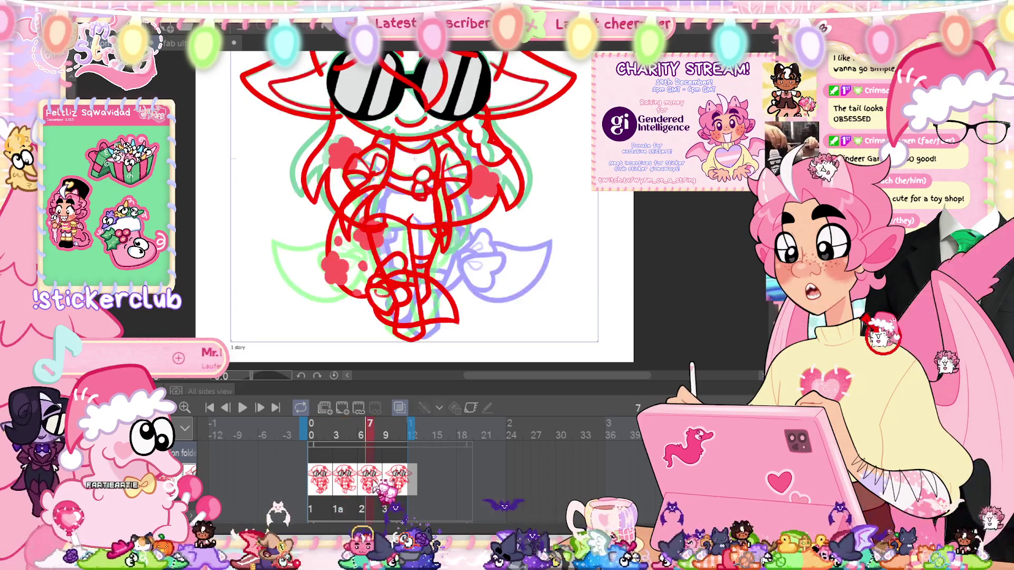
# Turn off onion skinning in the animation options
pyautogui.click(185, 429)
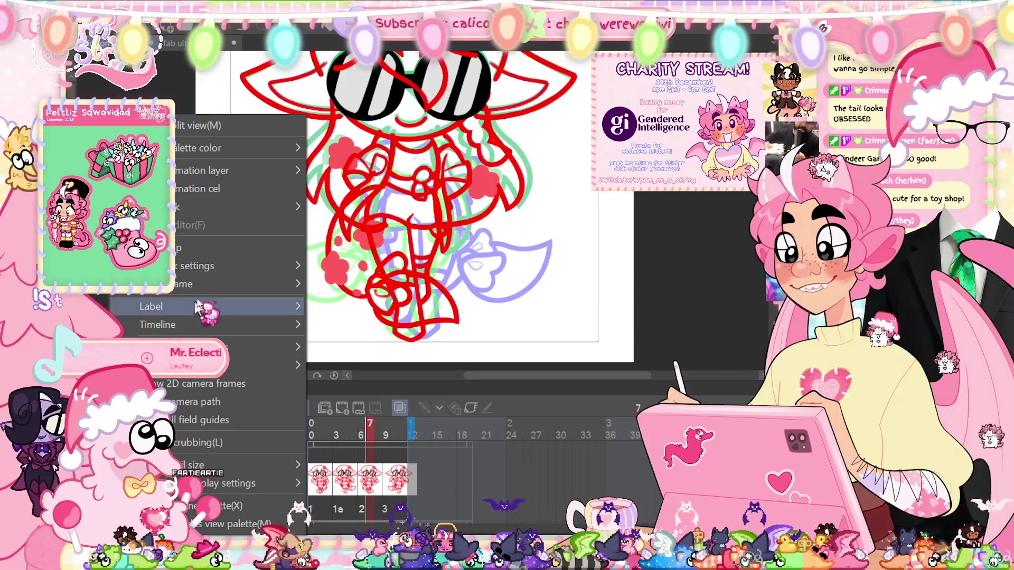
pyautogui.moveTo(244, 346)
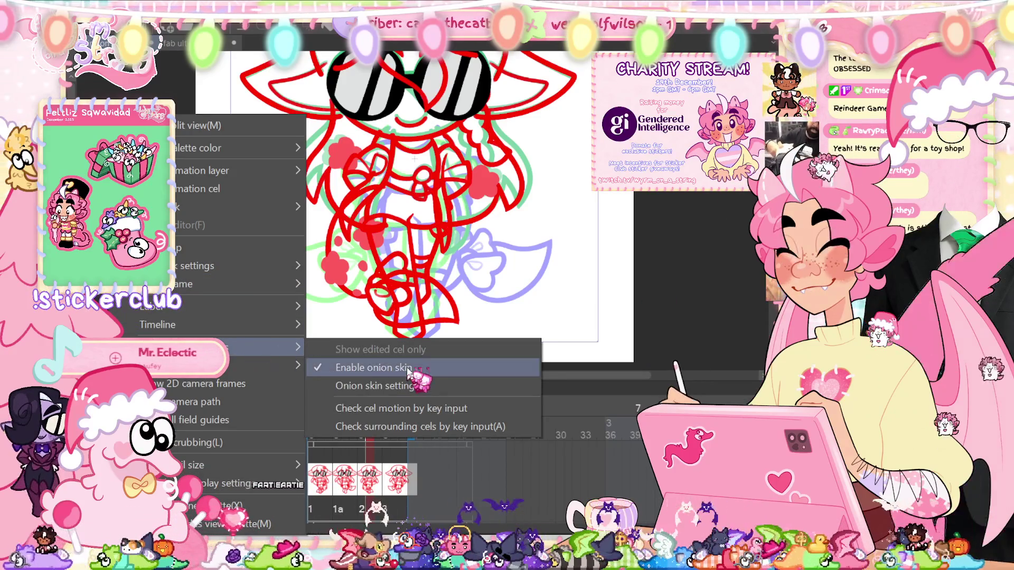
pyautogui.click(414, 385)
# Scrub and click through frames 1 to 7, ending back on frame 1
pyautogui.moveTo(320, 429)
pyautogui.mouseDown()
pyautogui.moveTo(373, 428)
pyautogui.moveTo(315, 429)
pyautogui.mouseUp()
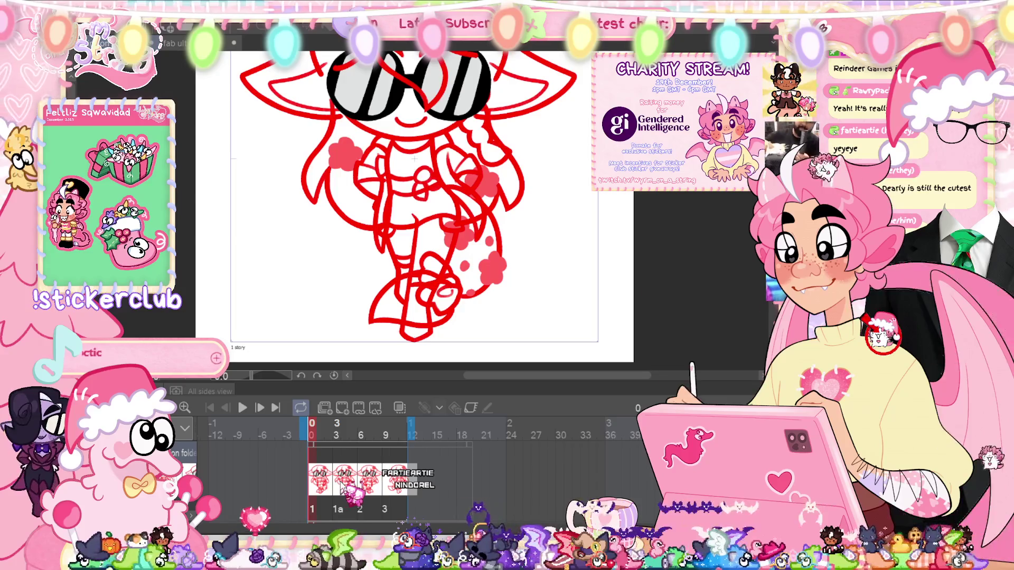
pyautogui.click(338, 483)
pyautogui.click(364, 483)
pyautogui.click(391, 483)
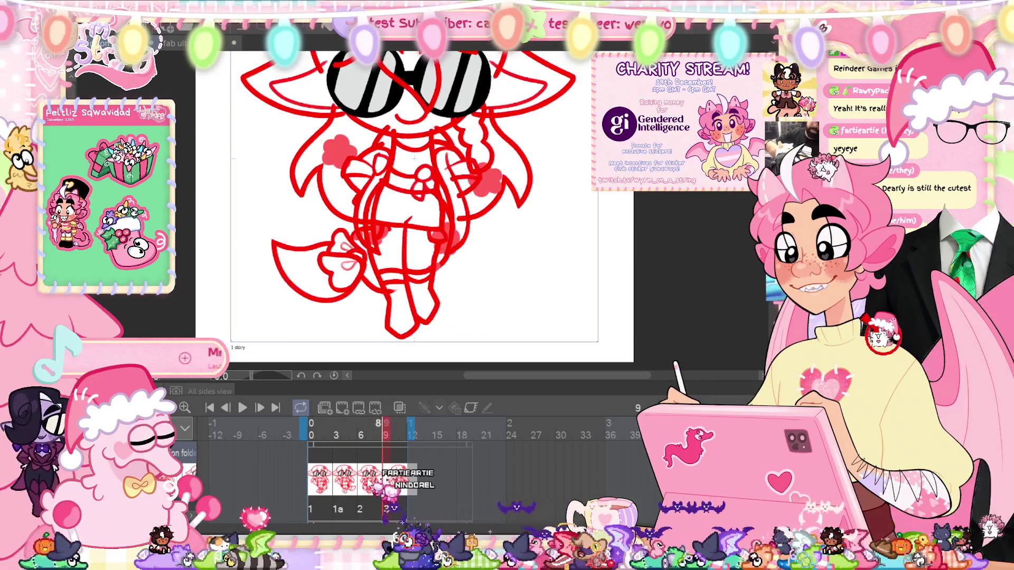
pyautogui.click(320, 483)
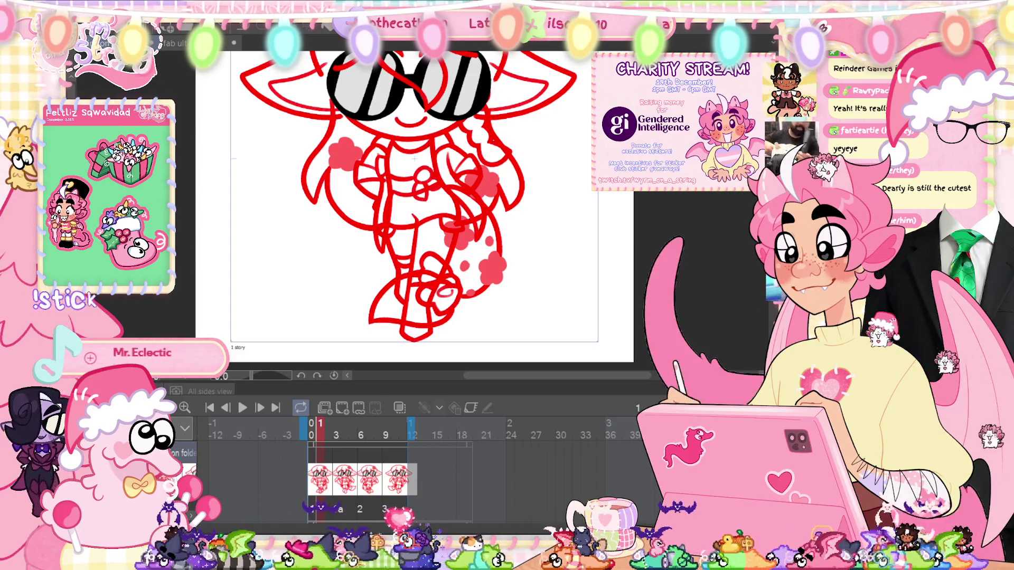
pyautogui.scroll(3, 383, 284)
# Undo the last few stray red strokes and lasso the tail tip
pyautogui.moveTo(492, 310); pyautogui.dragTo(435, 235)
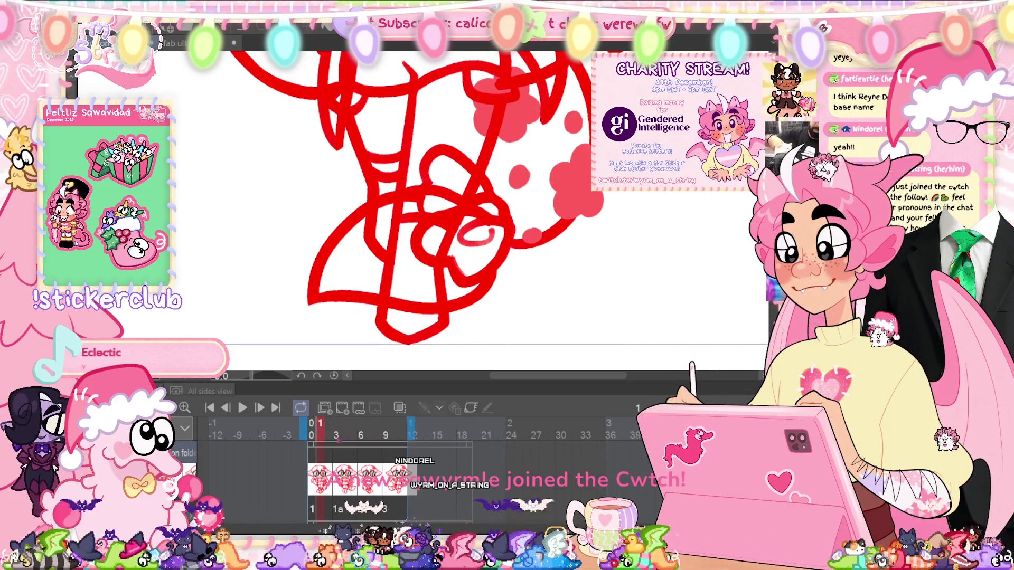
pyautogui.hotkey('ctrl', 'z')
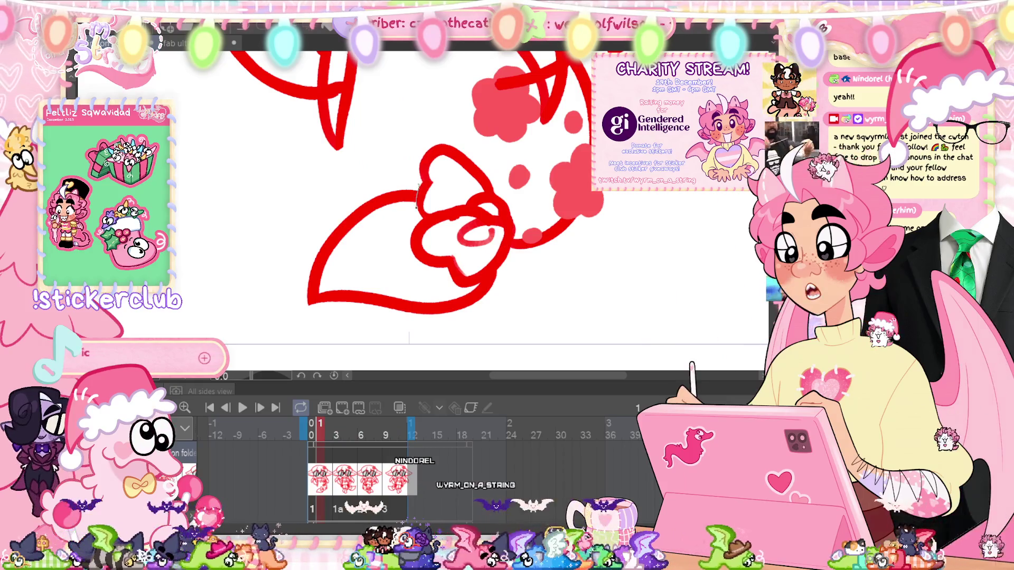
pyautogui.moveTo(398, 232)
pyautogui.mouseDown()
pyautogui.moveTo(393, 264)
pyautogui.moveTo(450, 294)
pyautogui.moveTo(482, 282)
pyautogui.mouseUp()
pyautogui.moveTo(492, 317)
pyautogui.mouseDown()
pyautogui.moveTo(267, 253)
pyautogui.moveTo(417, 185)
pyautogui.mouseUp()
# Flip the tail tip, rotate it about 40° clockwise and move it up and left
pyautogui.hotkey('ctrl', 't')
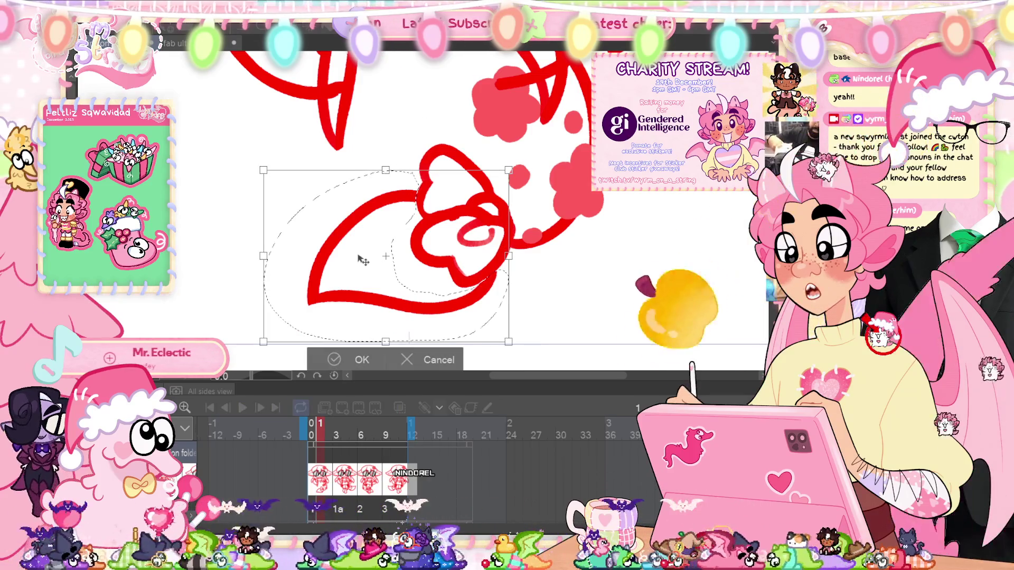
pyautogui.rightClick(347, 229)
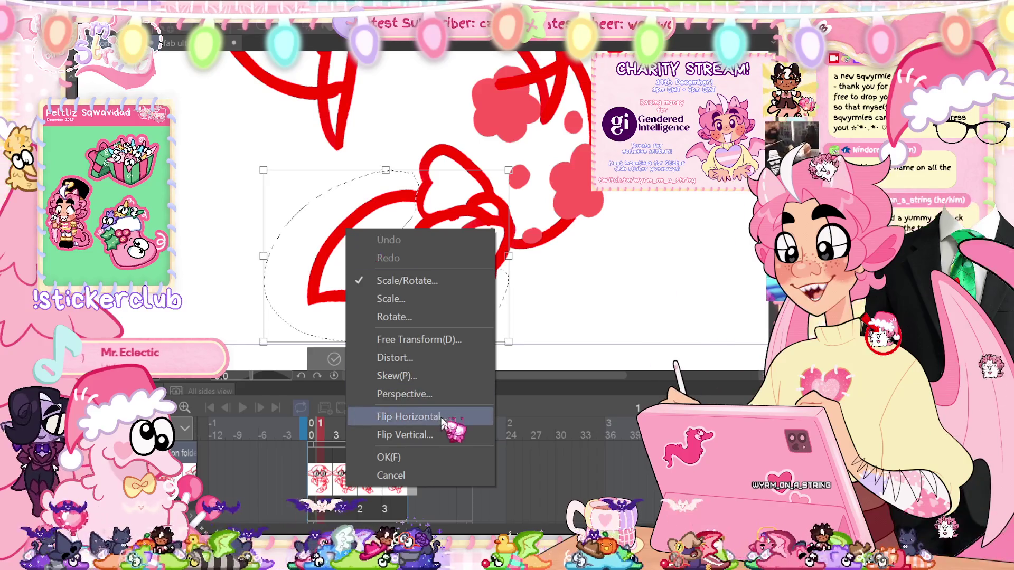
pyautogui.click(433, 437)
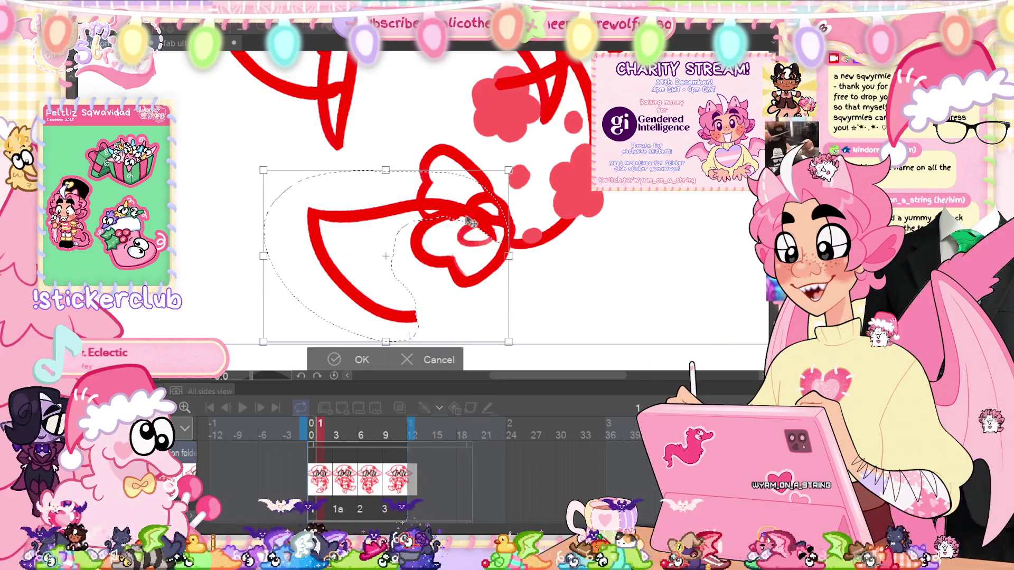
pyautogui.moveTo(281, 138); pyautogui.dragTo(377, 100)
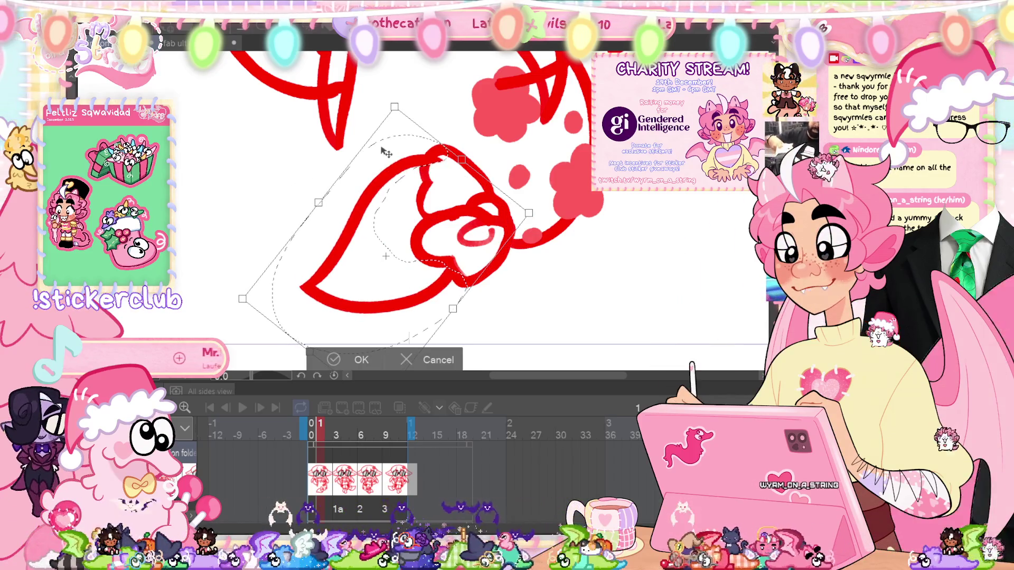
pyautogui.moveTo(401, 227); pyautogui.dragTo(398, 229)
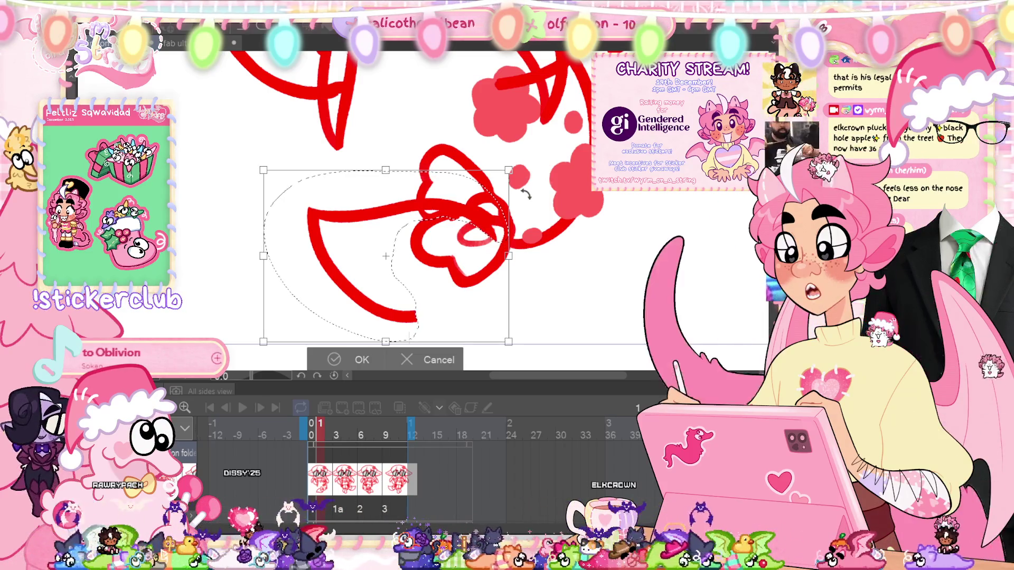
pyautogui.moveTo(475, 242); pyautogui.dragTo(464, 193)
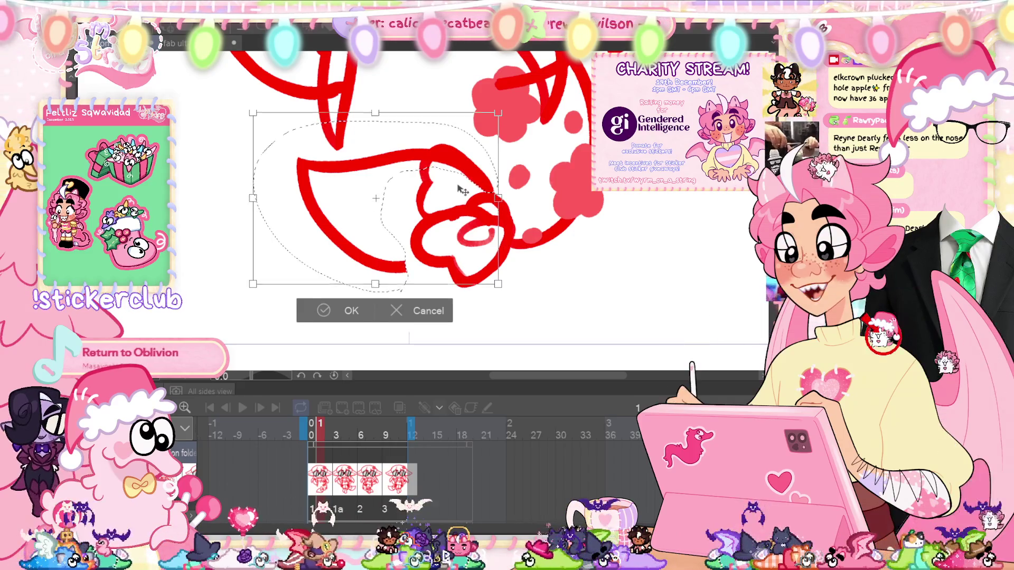
pyautogui.click(325, 319)
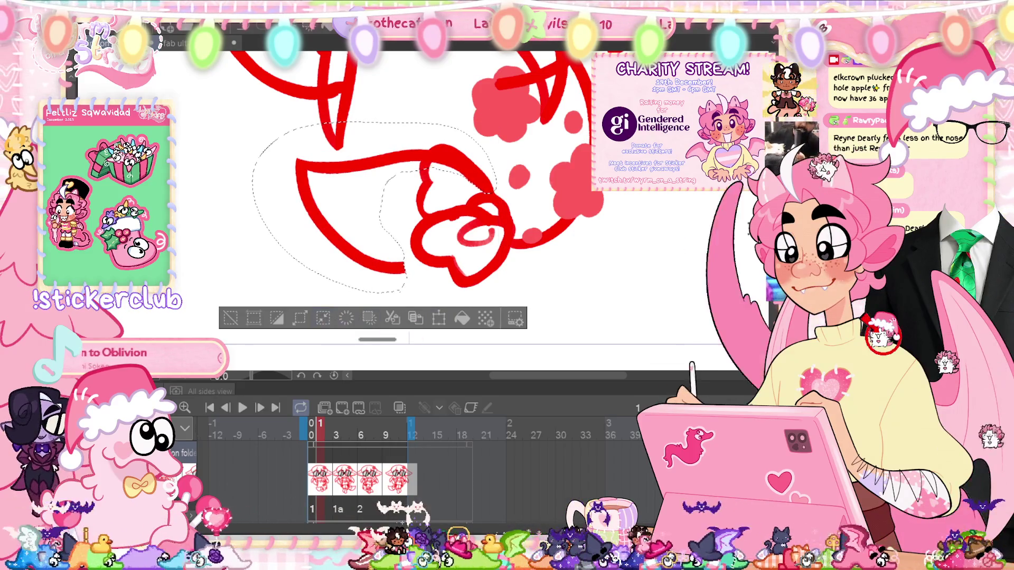
pyautogui.hotkey('ctrl', 'd')
pyautogui.hotkey('ctrl', '0')
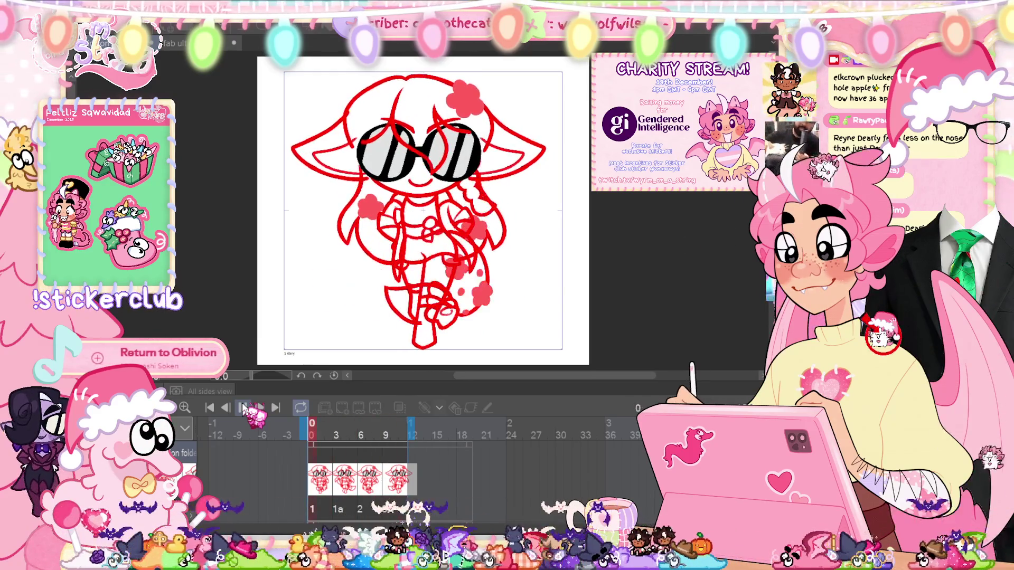
# Select the foot, flip it vertically and rotate it into place
pyautogui.click(244, 407)
pyautogui.moveTo(417, 295); pyautogui.dragTo(377, 325)
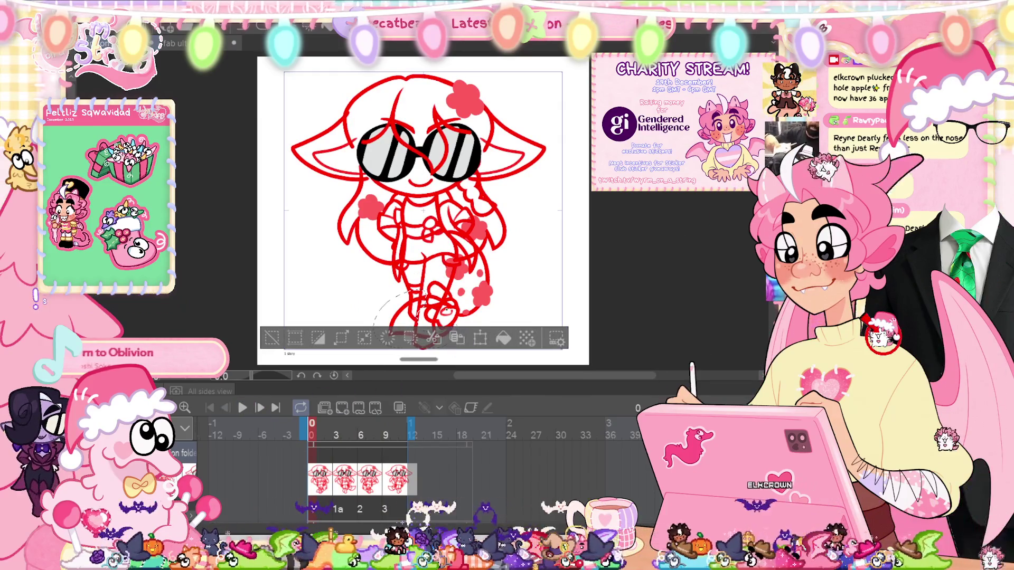
pyautogui.hotkey('ctrl', 't')
pyautogui.rightClick(410, 315)
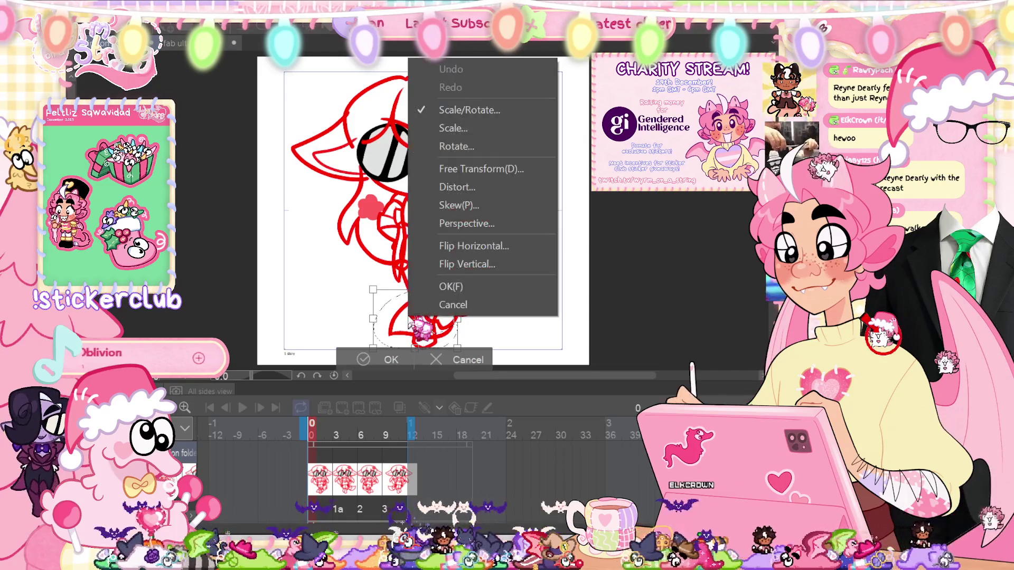
pyautogui.click(458, 262)
pyautogui.moveTo(457, 260); pyautogui.dragTo(417, 248)
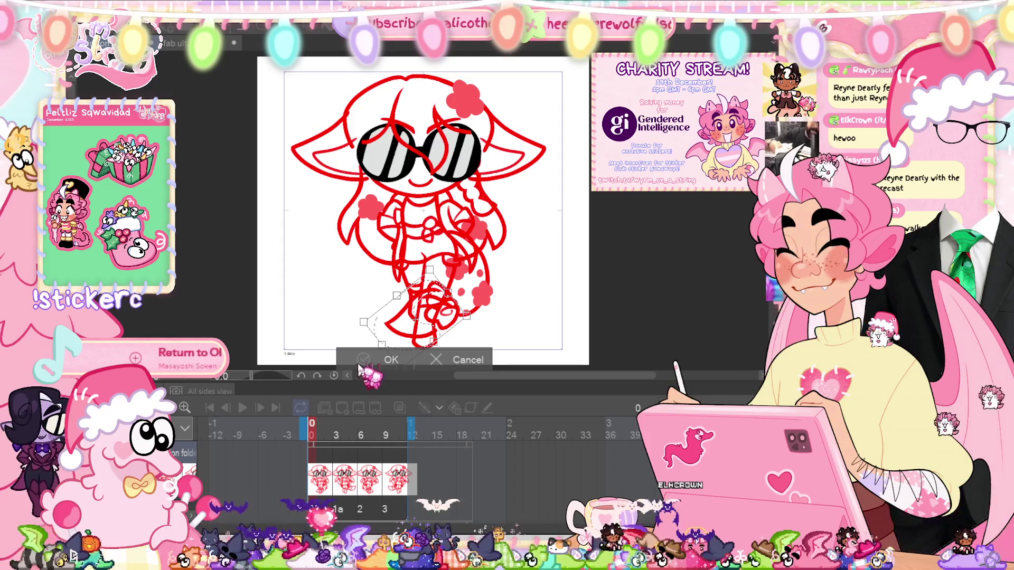
pyautogui.press('Return')
# Preview the animation, then replay it from the first frame
pyautogui.click(243, 408)
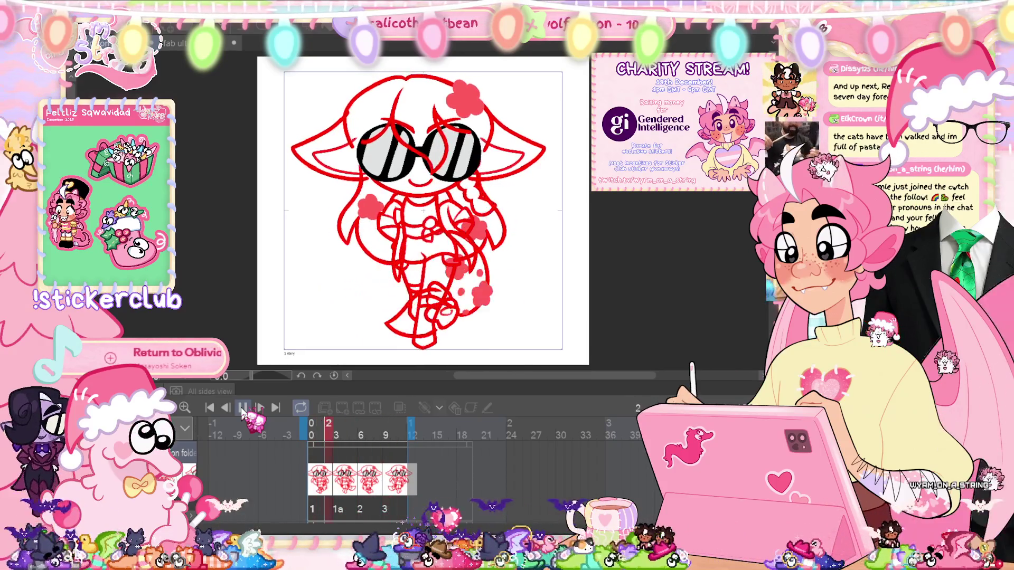
pyautogui.click(243, 407)
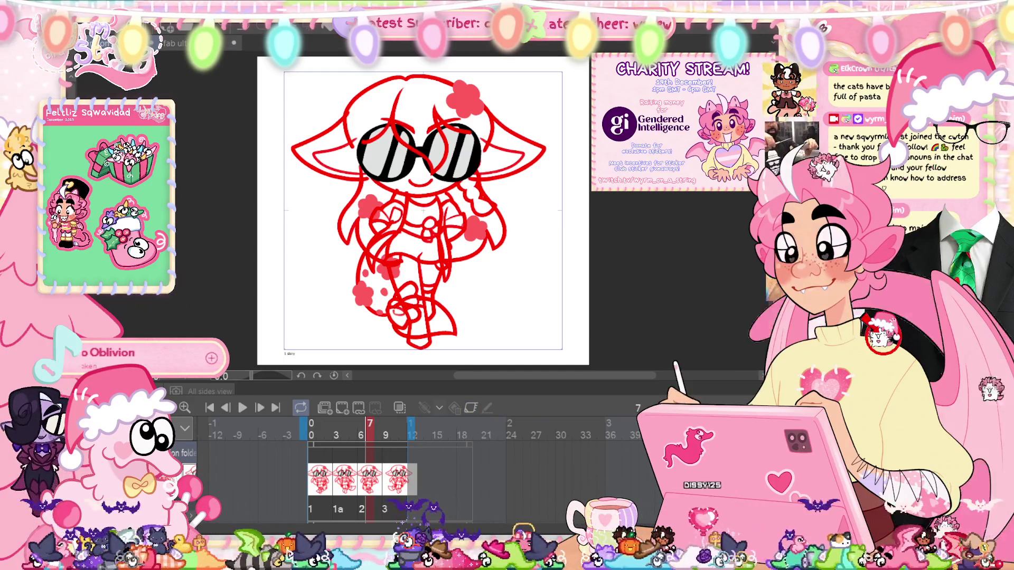
pyautogui.press('Home')
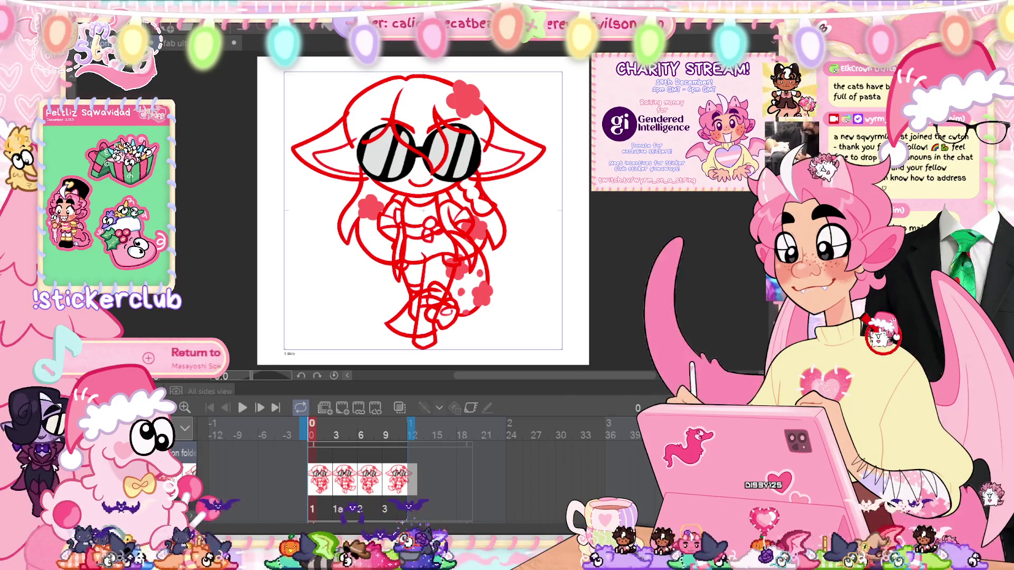
pyautogui.press('space')
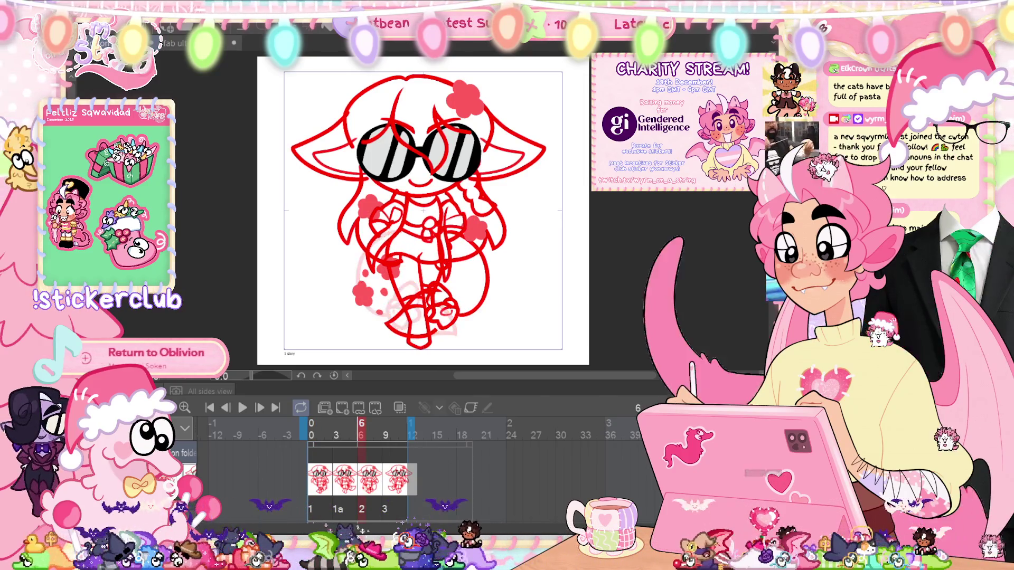
# Mirror the legs horizontally on this frame and shift them slightly left
pyautogui.hotkey('ctrl', 't')
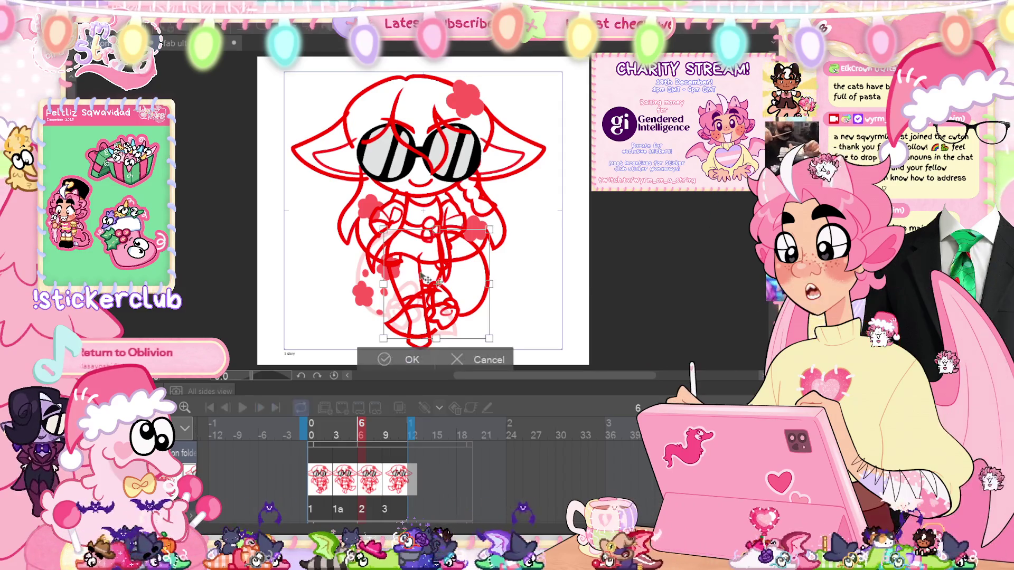
pyautogui.rightClick(468, 50)
pyautogui.click(556, 224)
pyautogui.moveTo(468, 323); pyautogui.dragTo(441, 324)
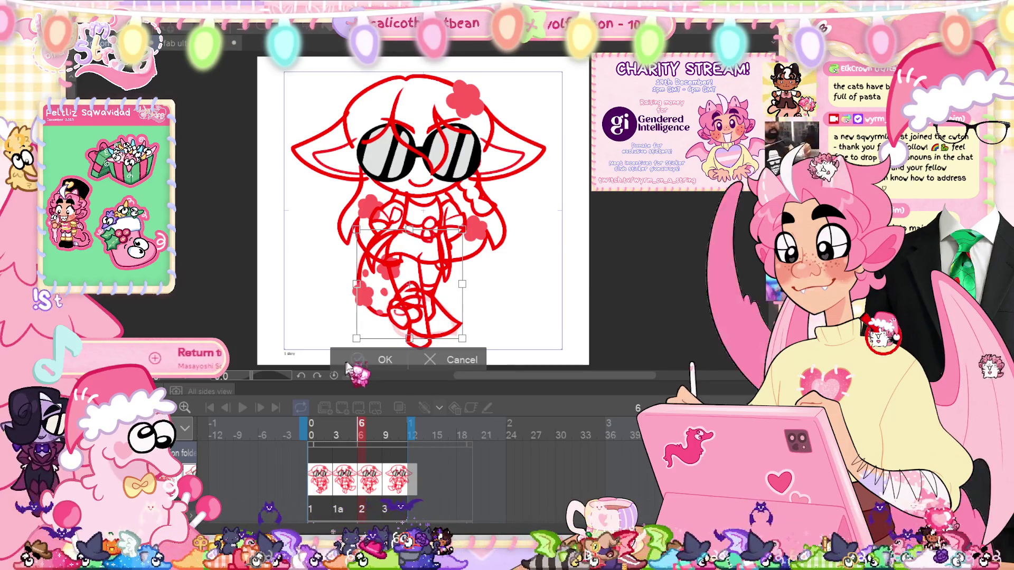
pyautogui.press('Left')
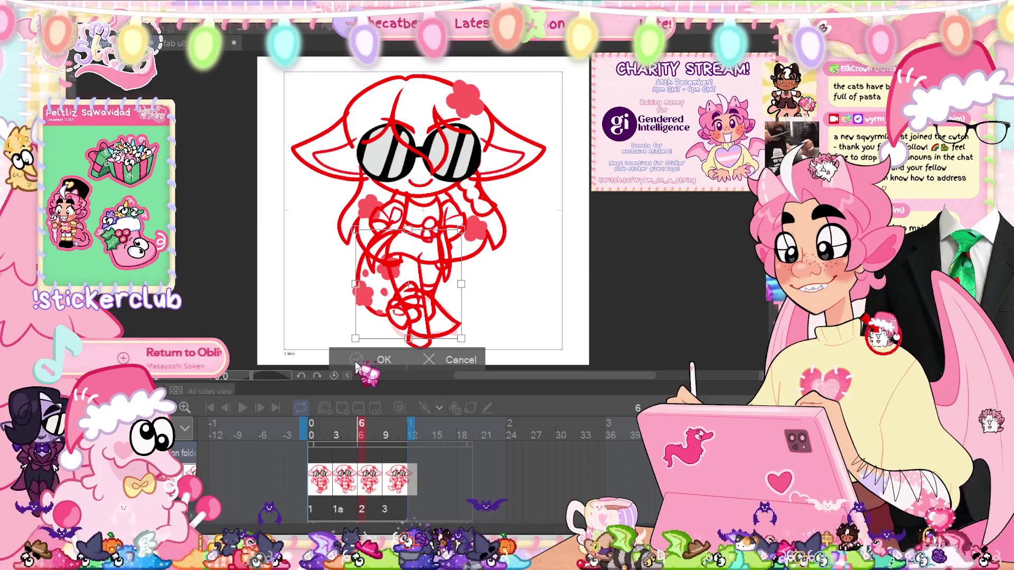
pyautogui.click(357, 363)
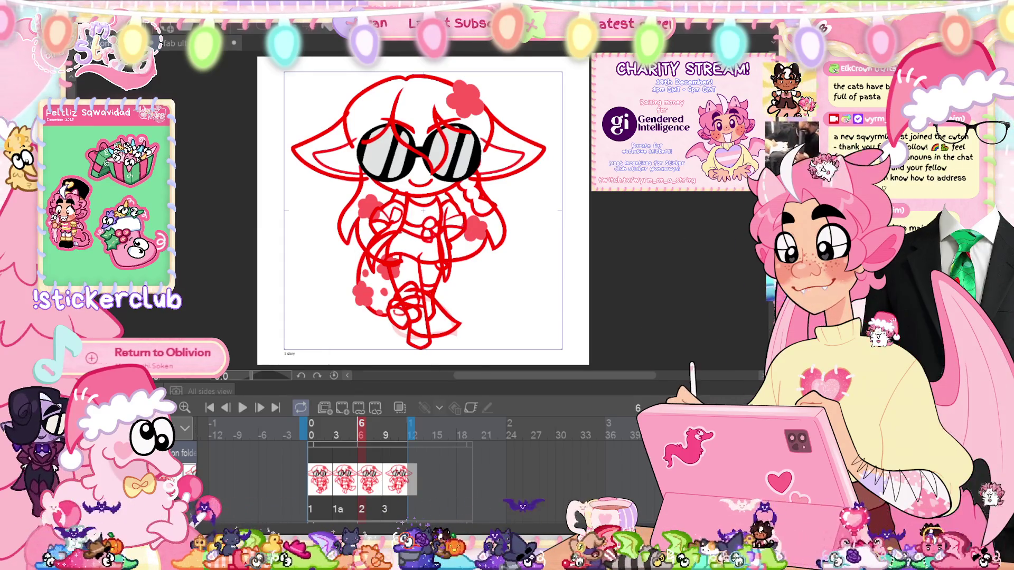
pyautogui.click(243, 408)
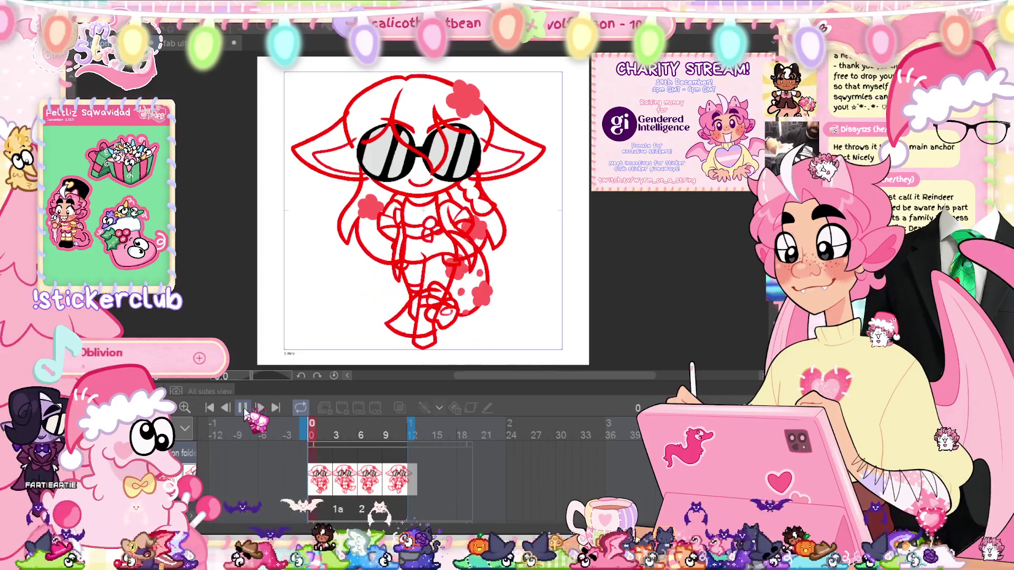
# Stop playback, step back to the frame 0 drawing and begin transforming its lower body
pyautogui.click(244, 411)
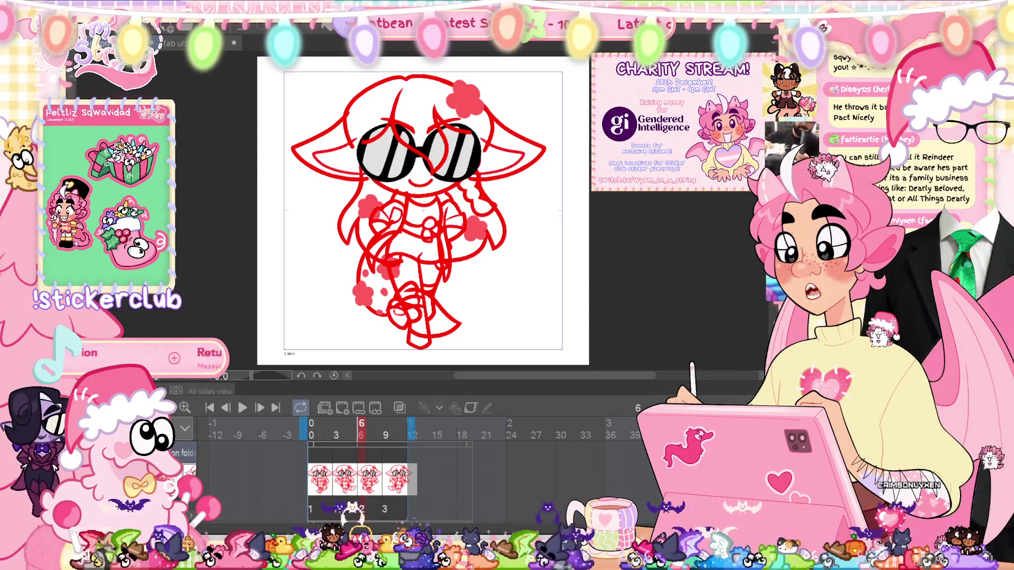
pyautogui.press('Left')
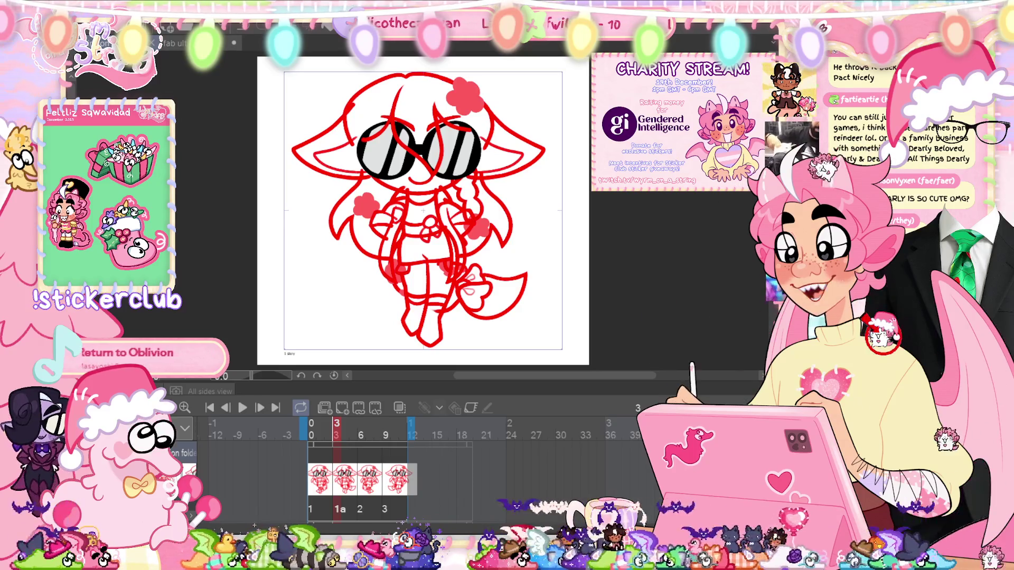
pyautogui.press('Home')
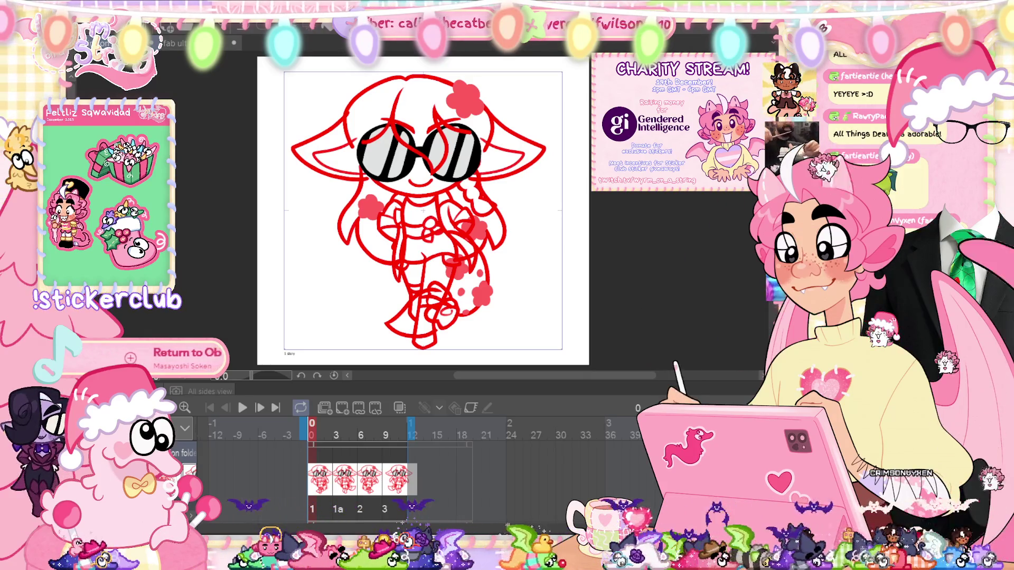
pyautogui.hotkey('ctrl', 't')
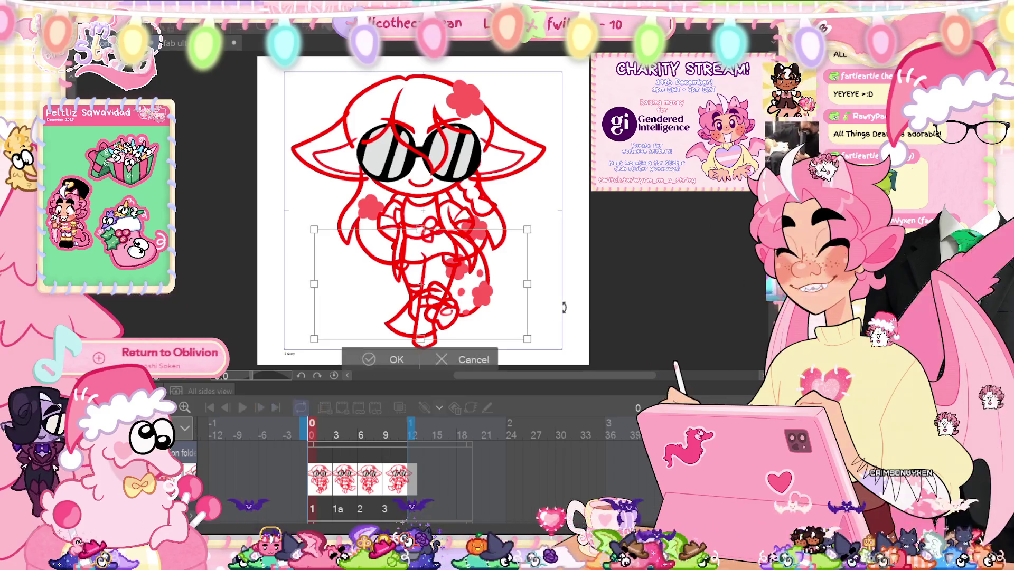
# Nudge the frame-0 lower body up slightly, apply it, and preview the animation
pyautogui.press('Up')
pyautogui.press('Up')
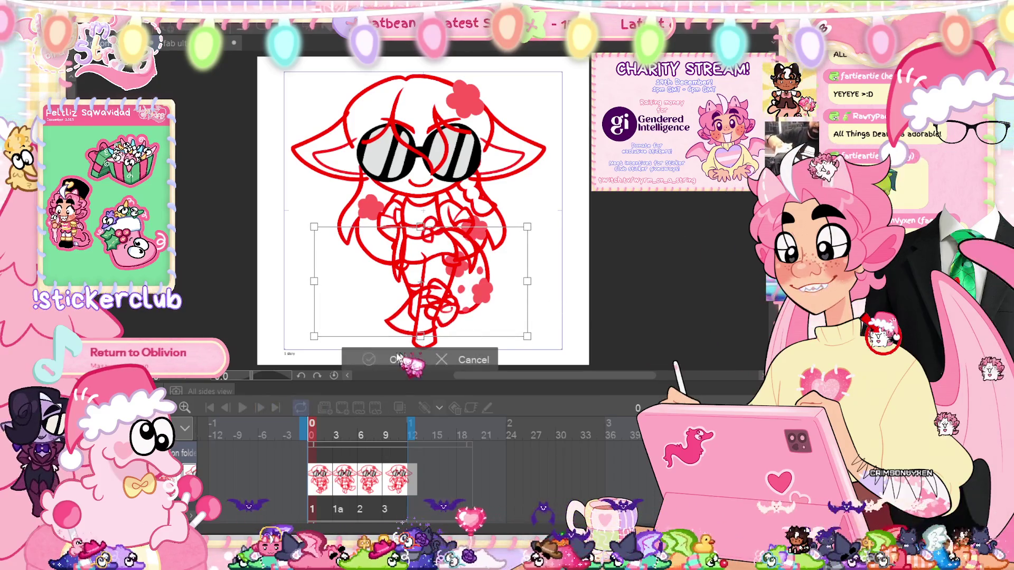
pyautogui.click(365, 360)
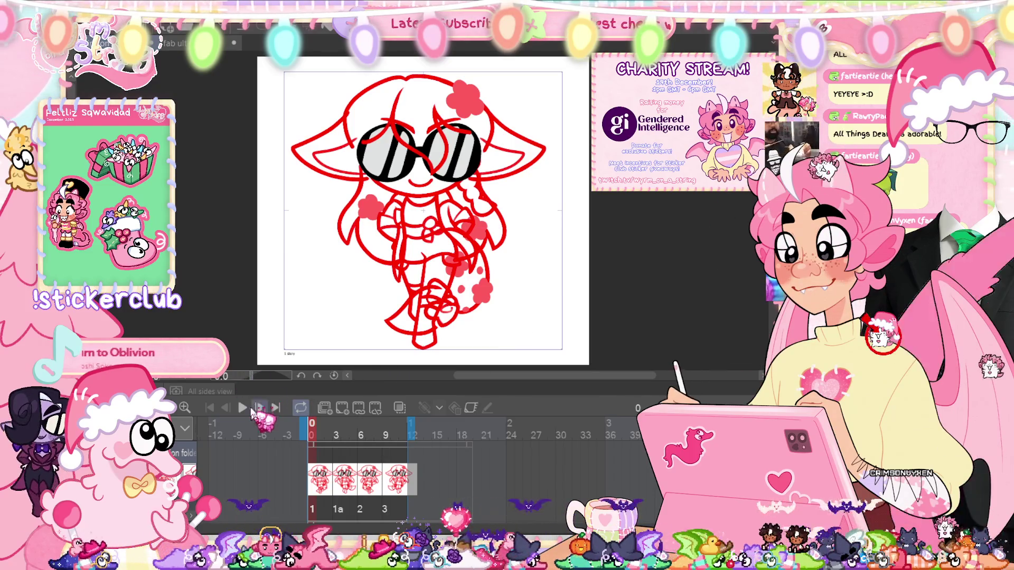
pyautogui.click(243, 409)
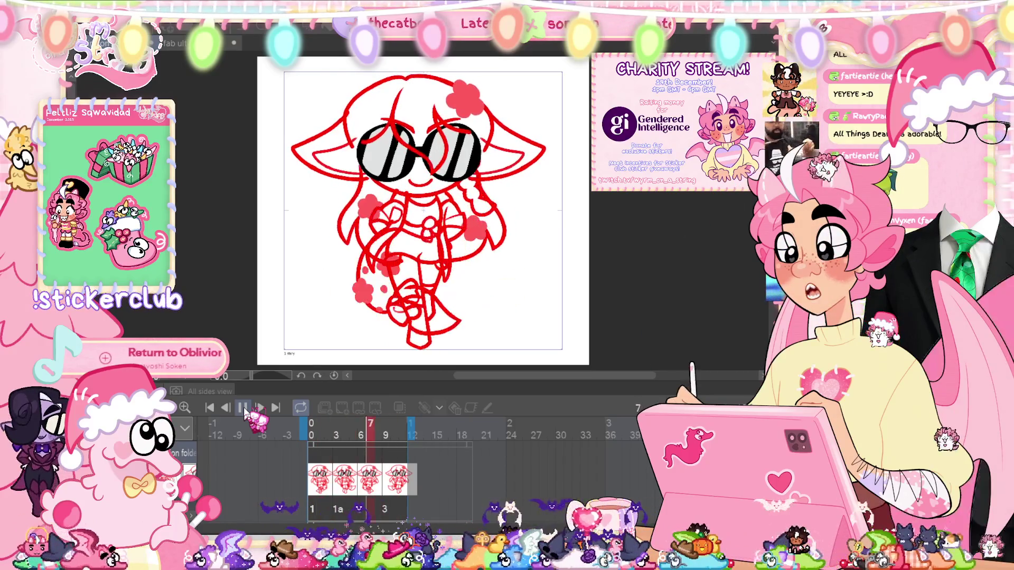
pyautogui.click(243, 408)
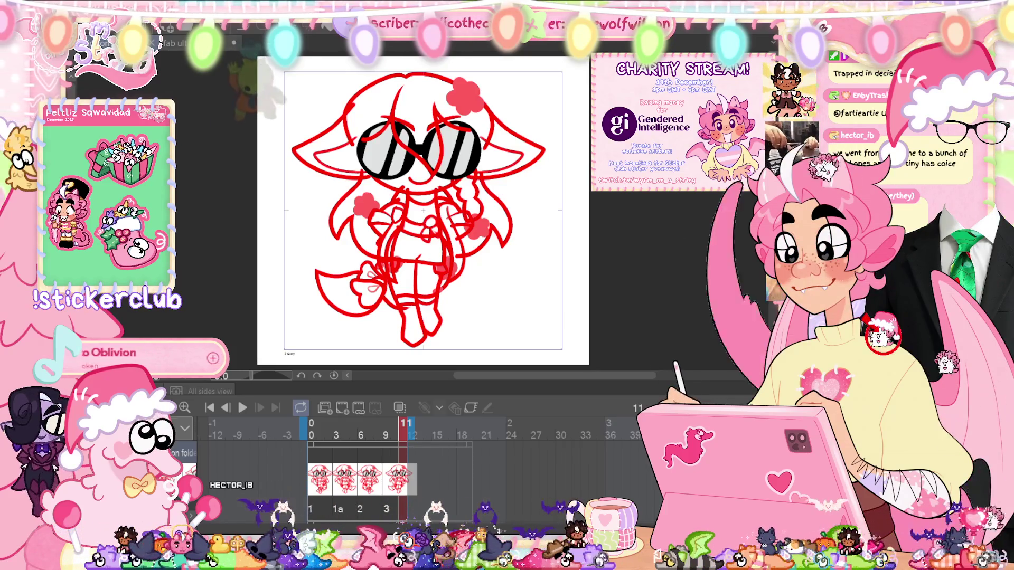
# Go to the first frame, zoom onto the legs and hide them so only the tail shows
pyautogui.press('Home')
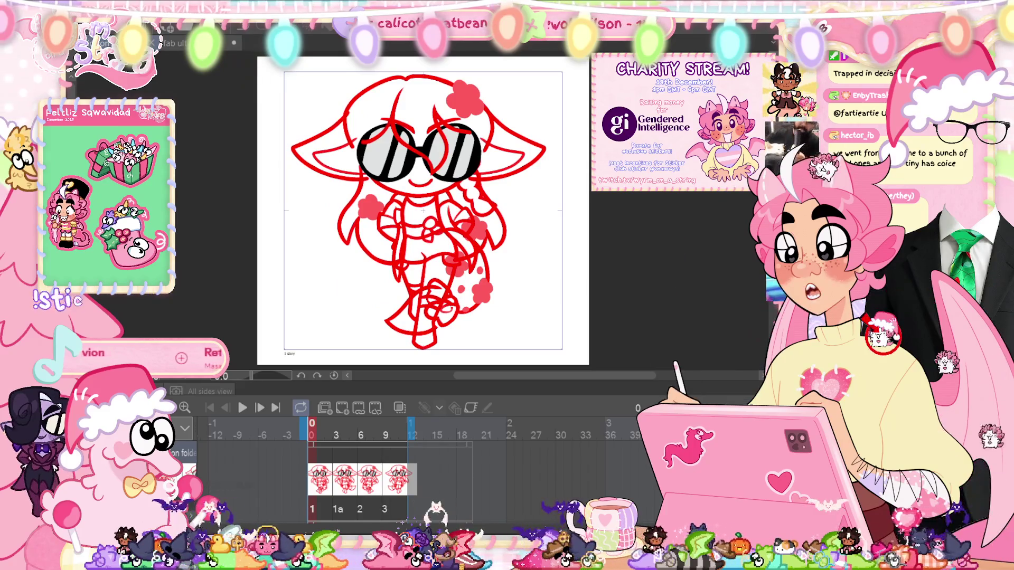
pyautogui.scroll(4, 416, 341)
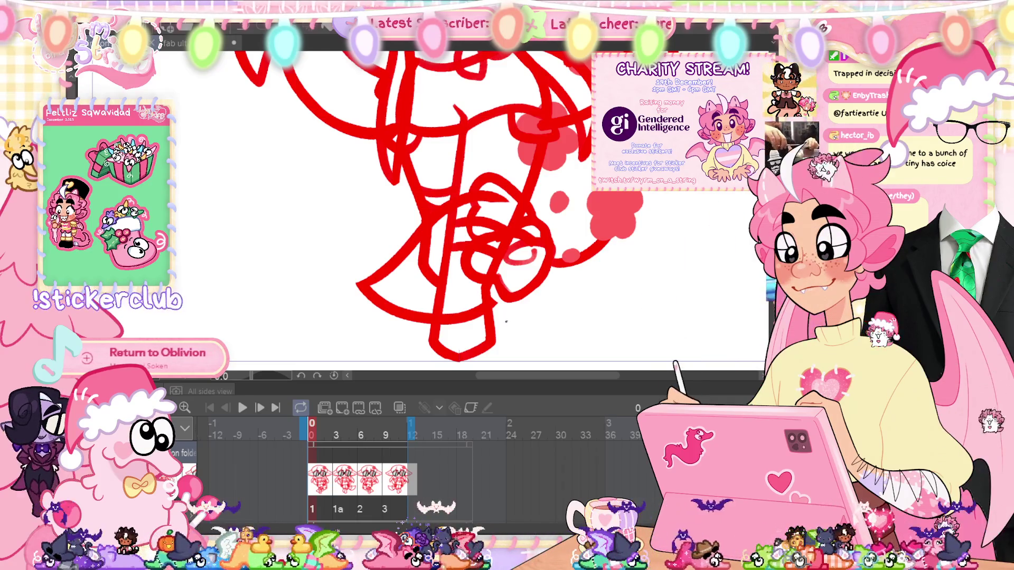
pyautogui.scroll(2, 535, 314)
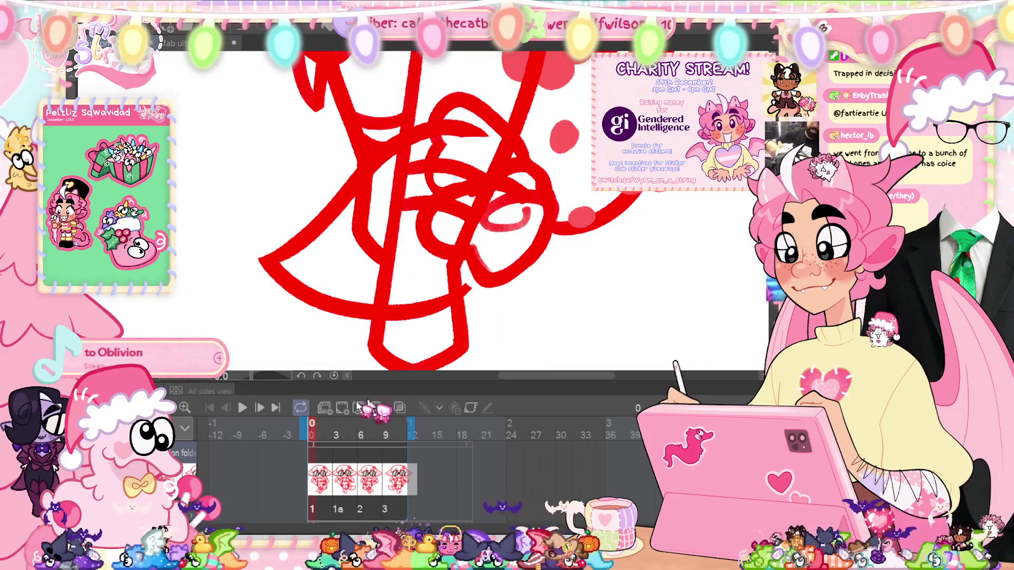
pyautogui.moveTo(346, 289); pyautogui.dragTo(337, 288)
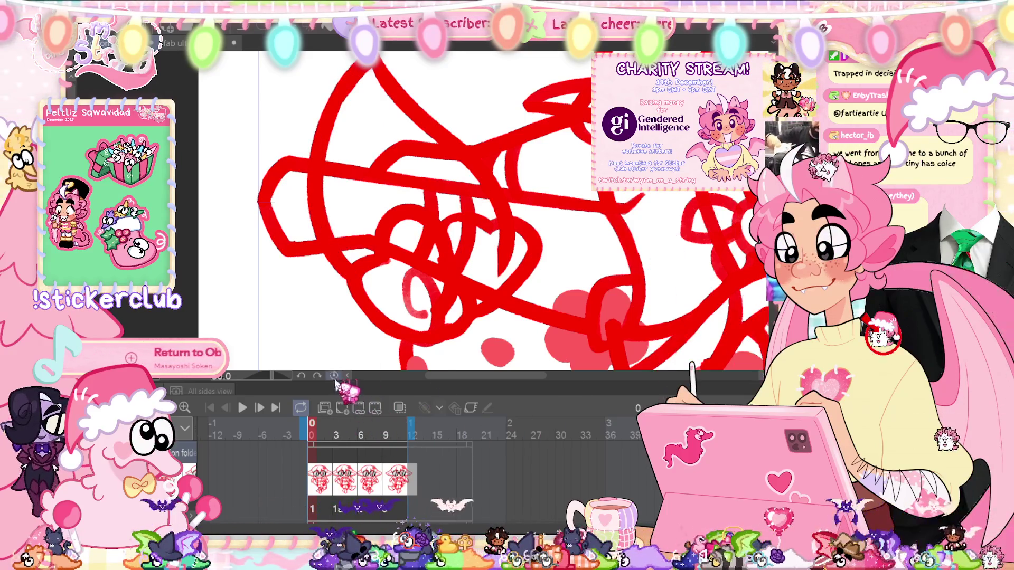
pyautogui.press('Return')
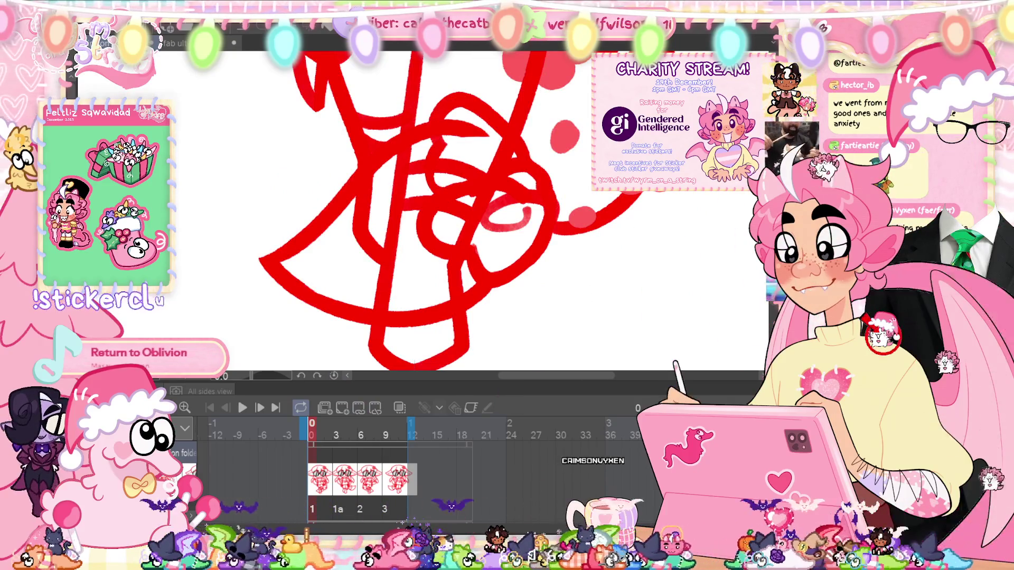
pyautogui.press('Return')
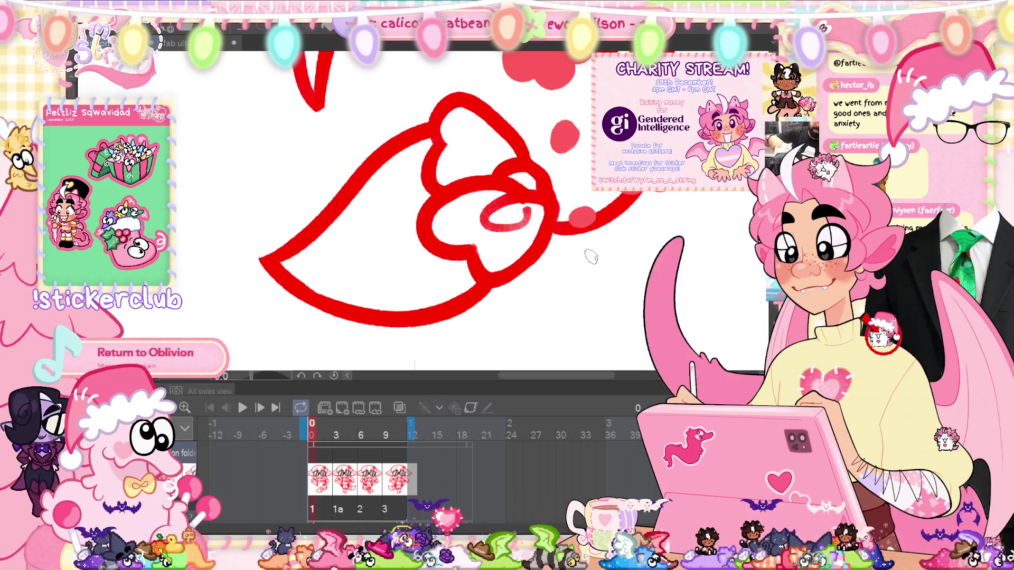
# Draw a small curve inside the tail's bow and fit the drawing to the window
pyautogui.scroll(-5, 613, 301)
pyautogui.scroll(5, 605, 290)
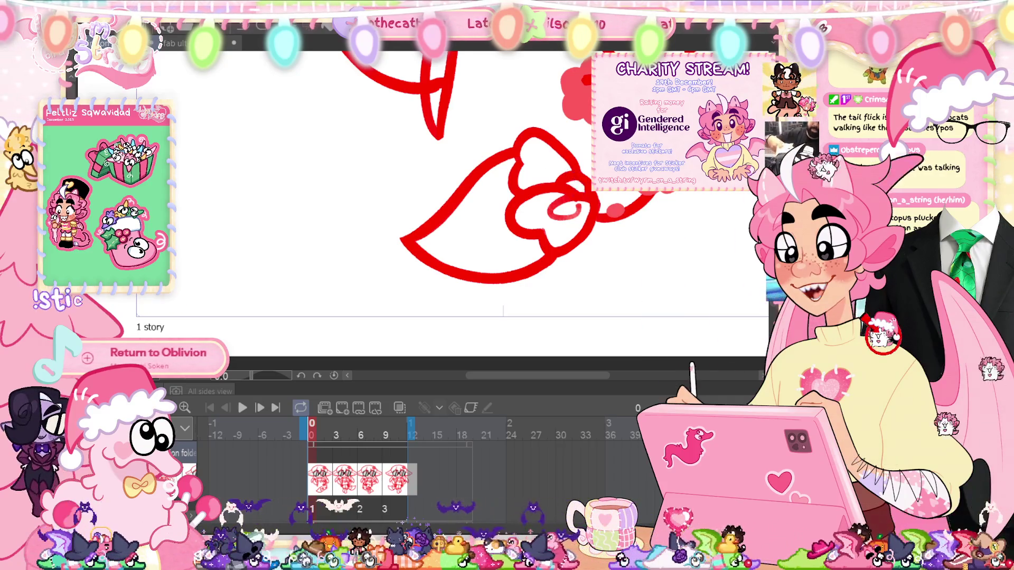
pyautogui.moveTo(551, 154); pyautogui.dragTo(545, 173)
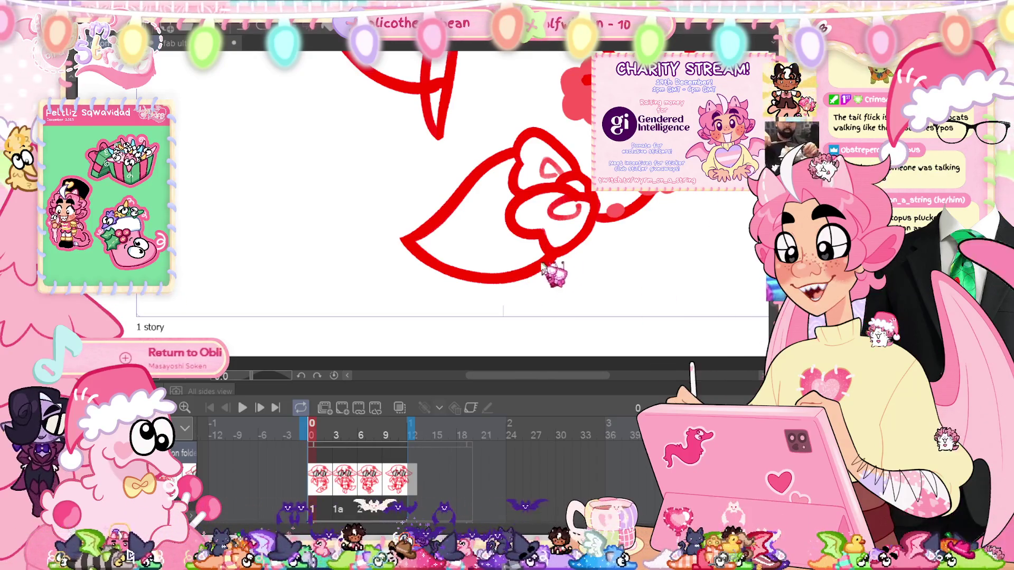
pyautogui.hotkey('ctrl', '0')
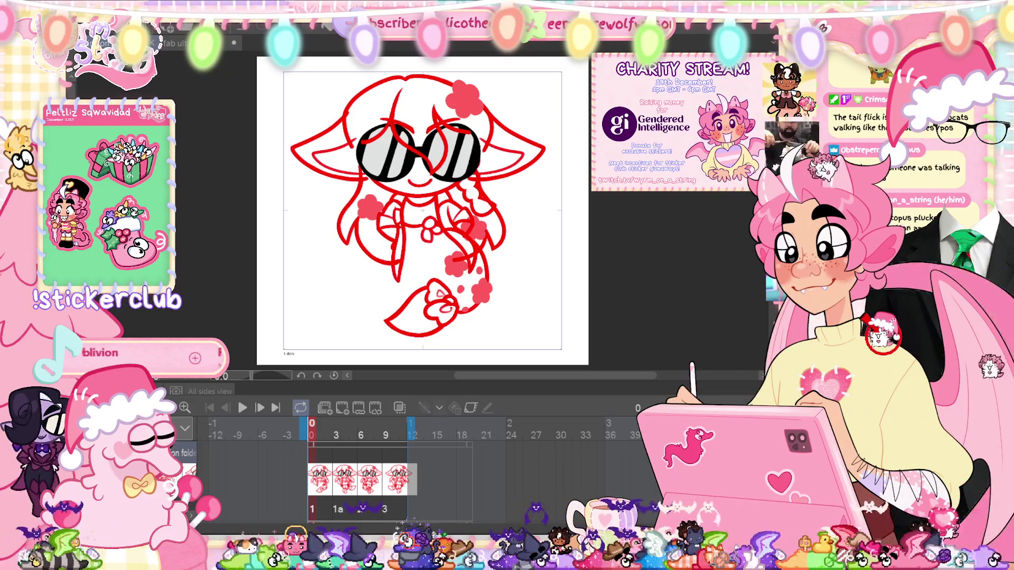
# Mirror the lower body on frame 6 horizontally and shift it left
pyautogui.click(361, 428)
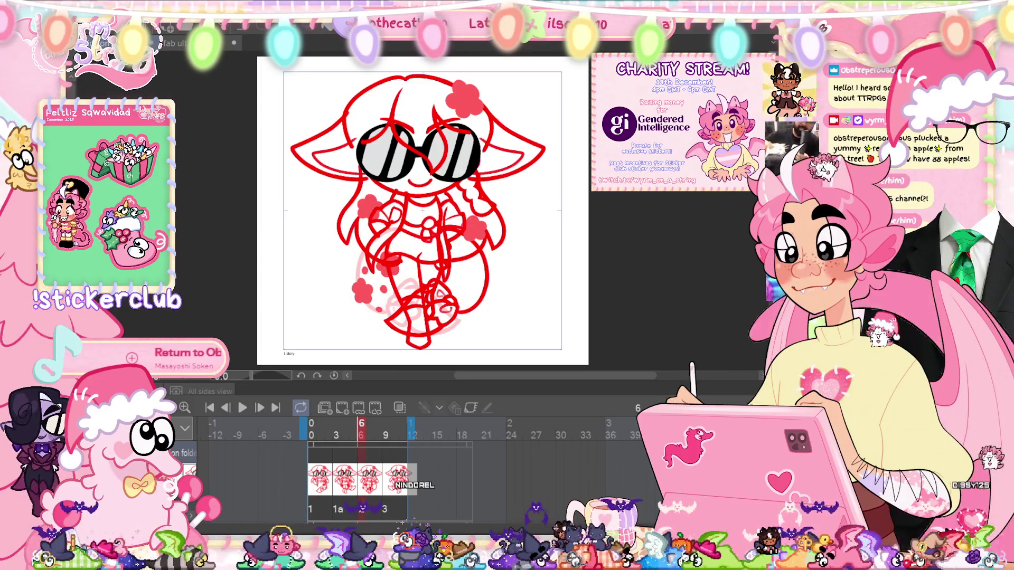
pyautogui.hotkey('ctrl', 't')
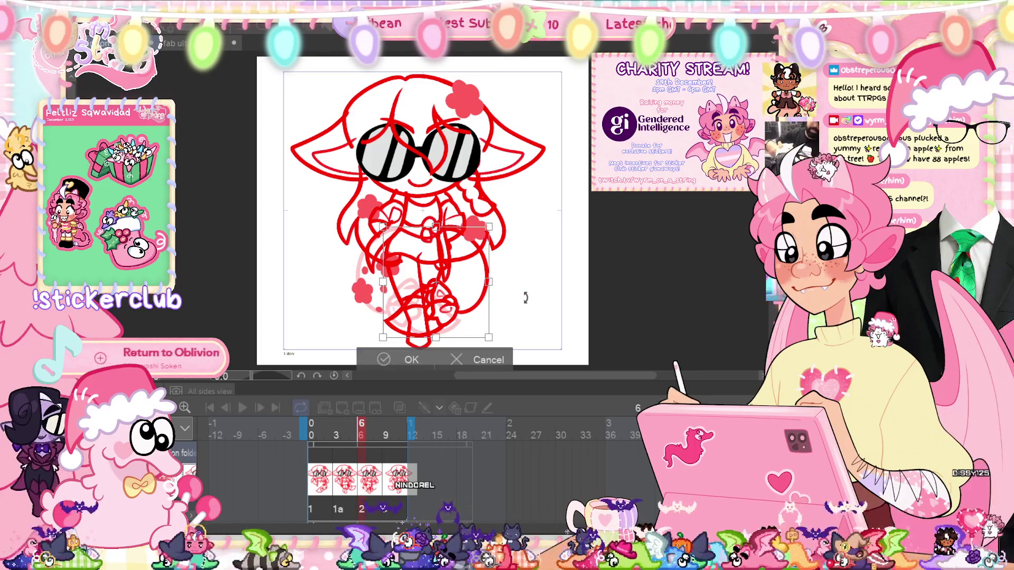
pyautogui.rightClick(427, 319)
pyautogui.click(465, 246)
pyautogui.moveTo(467, 305); pyautogui.dragTo(429, 308)
pyautogui.scroll(5, 402, 308)
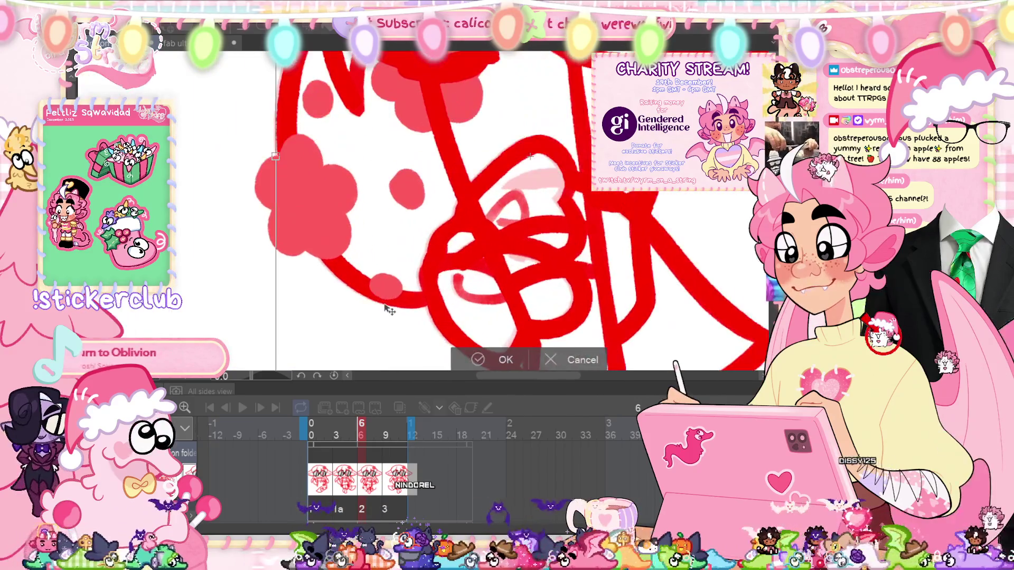
pyautogui.click(483, 360)
# Delete the pale pink sketch layer and one more layer, then fit the page to the window
pyautogui.press('Delete')
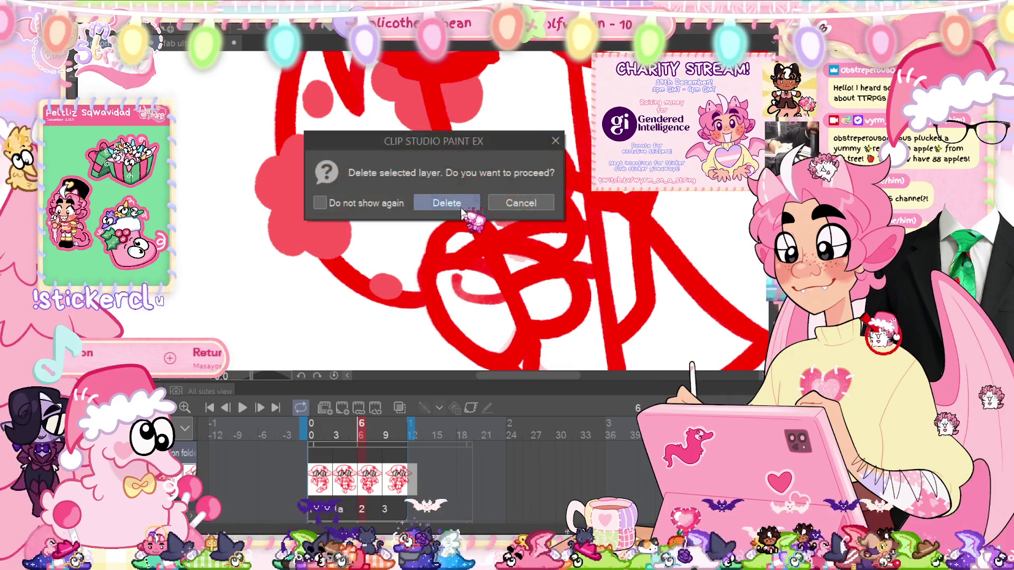
pyautogui.press('Return')
pyautogui.press('Delete')
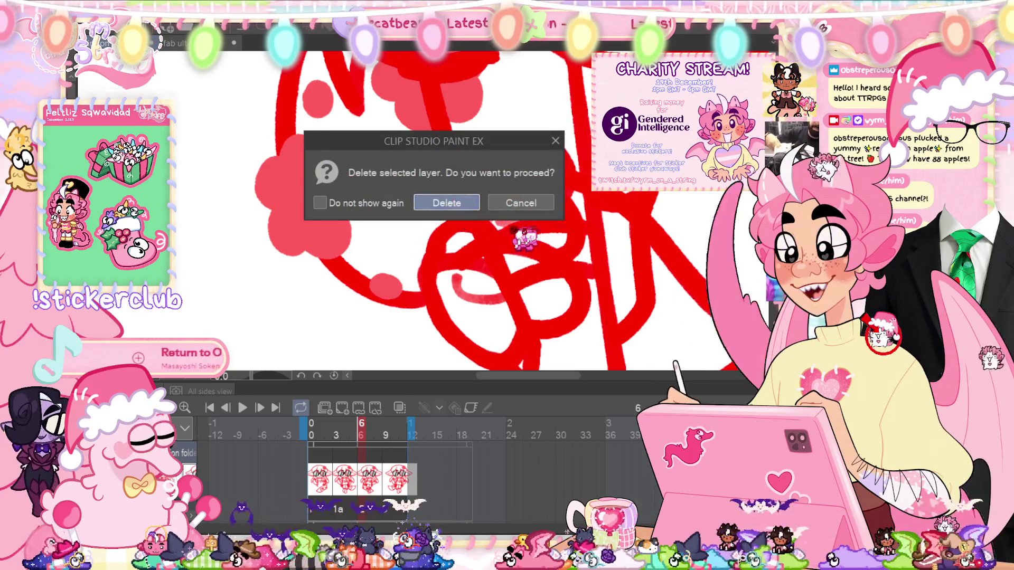
pyautogui.press('Return')
pyautogui.hotkey('ctrl', '0')
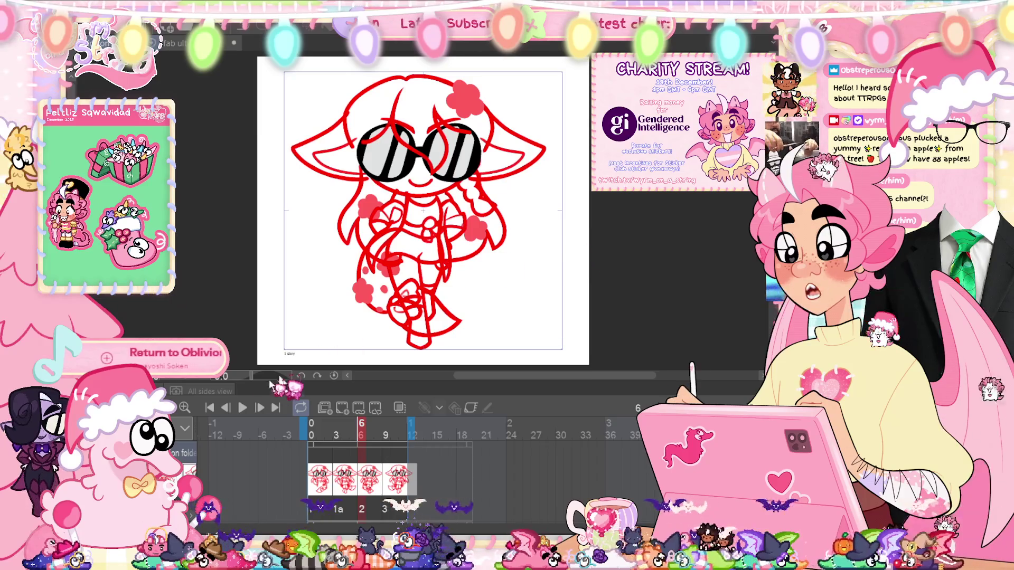
# Preview the animation twice, then hide the timeline
pyautogui.click(243, 412)
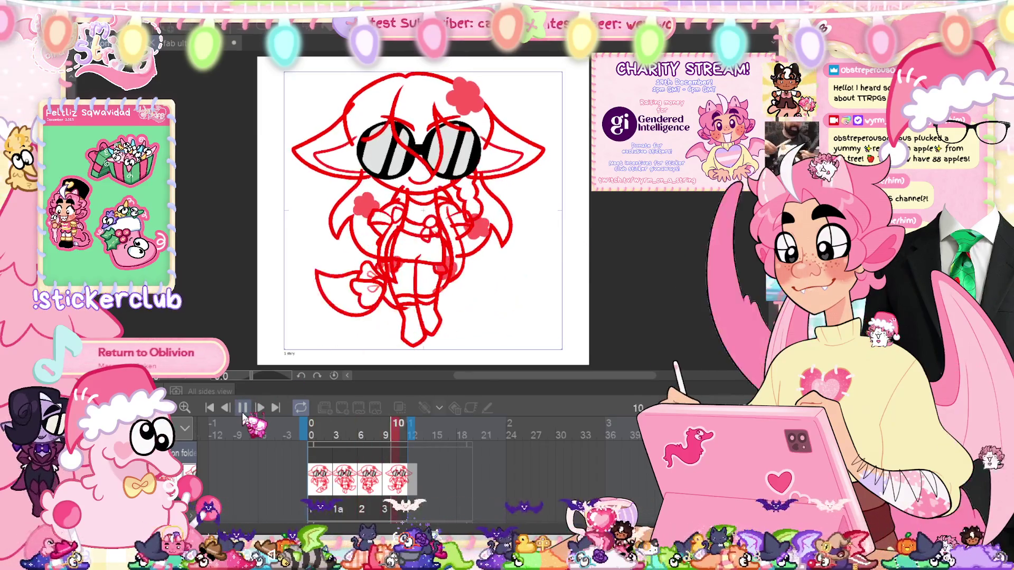
pyautogui.click(244, 410)
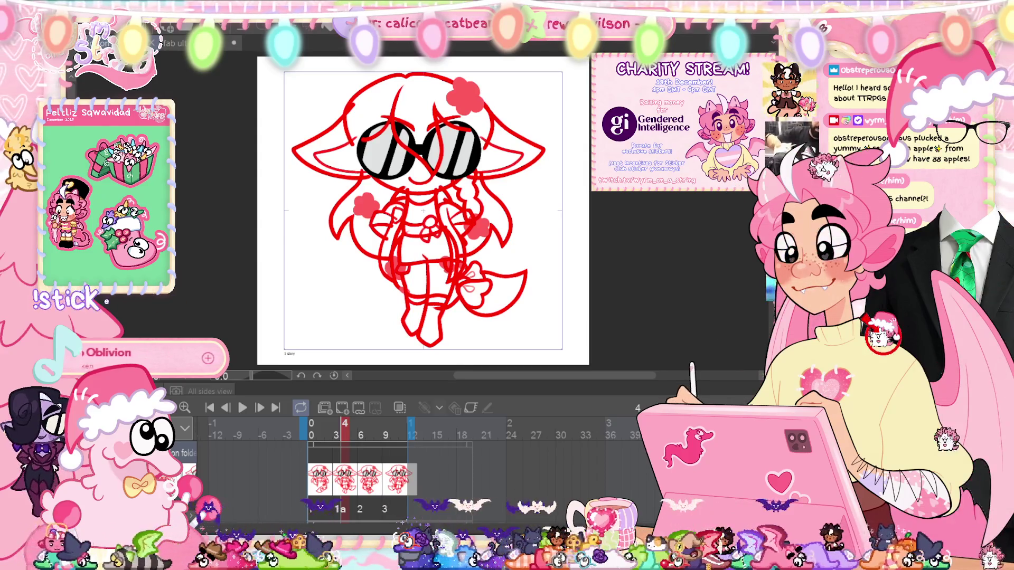
pyautogui.click(240, 408)
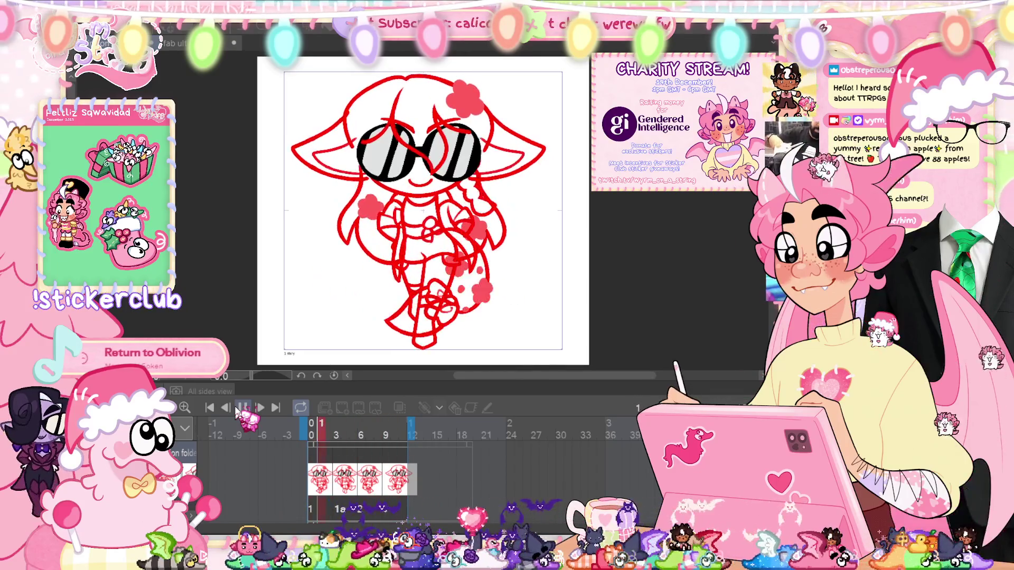
pyautogui.click(242, 408)
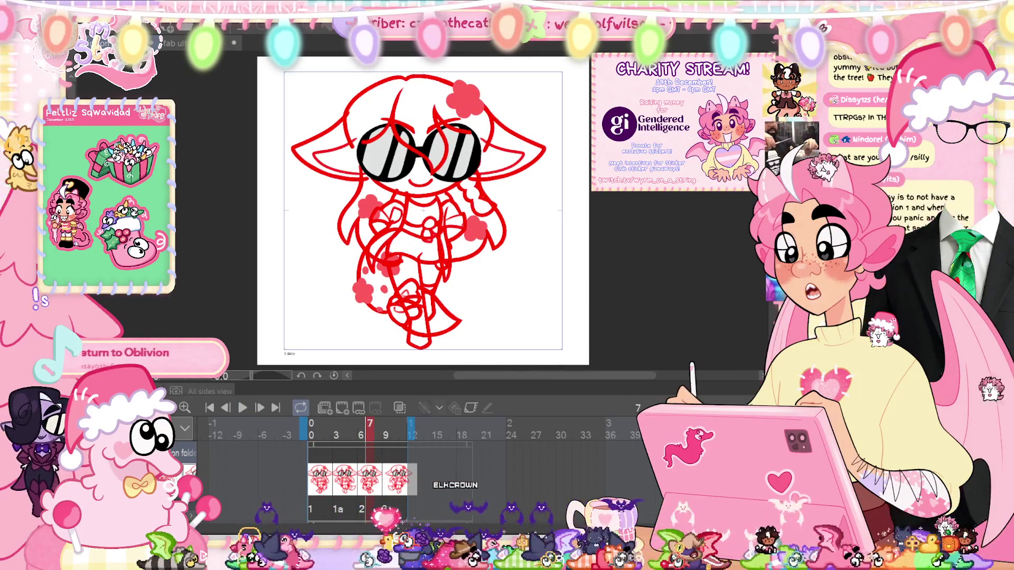
pyautogui.press('Tab')
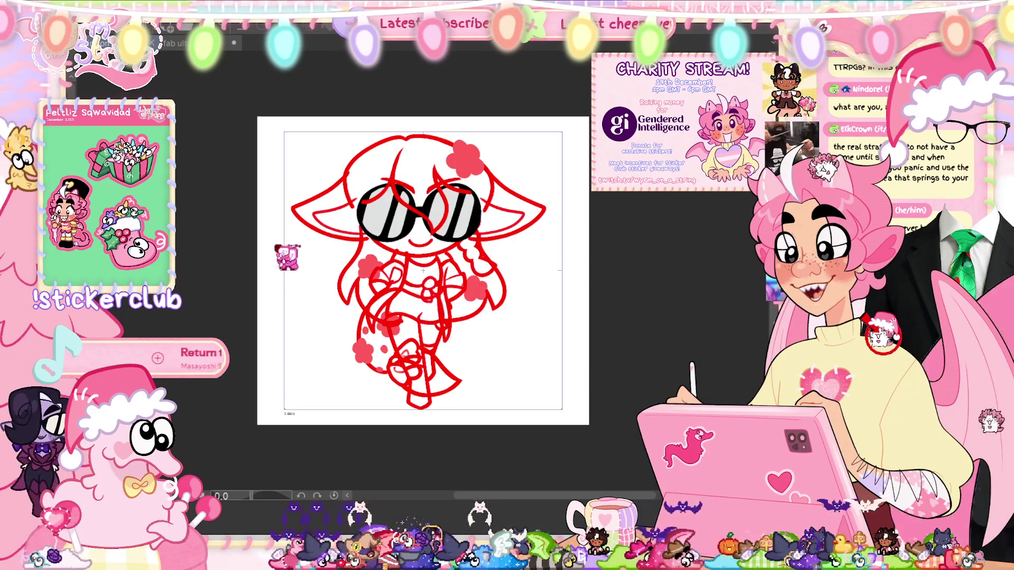
# Zoom in, flip the lower body and tail horizontally, and delete the unneeded layer
pyautogui.hotkey('ctrl', '+')
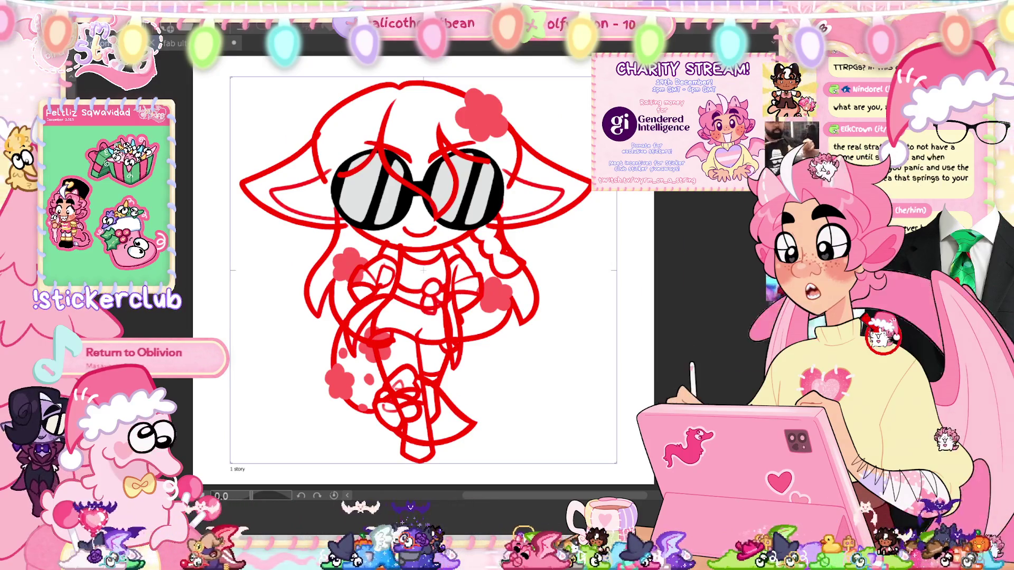
pyautogui.hotkey('ctrl', 'shift', 'h')
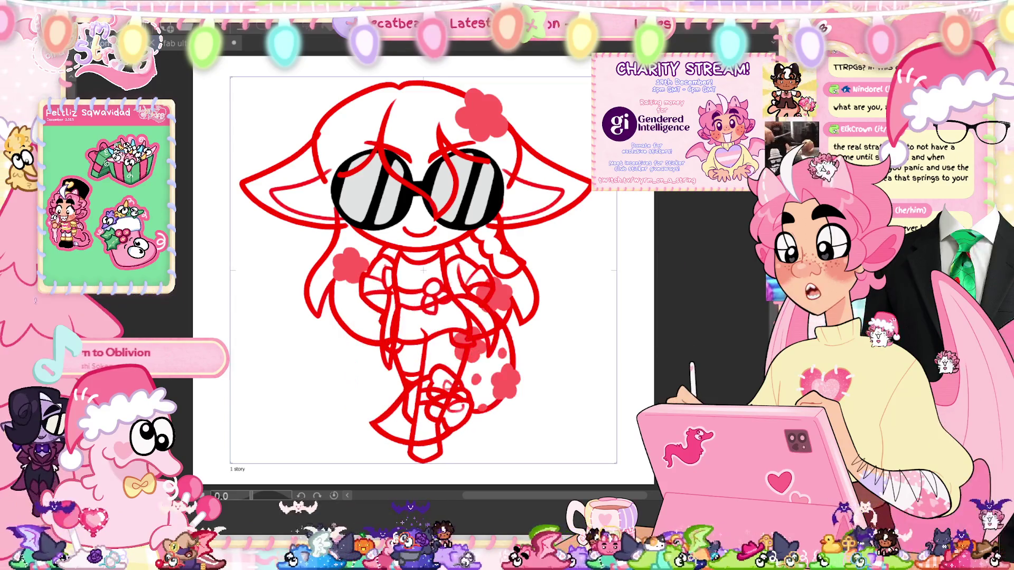
pyautogui.press('Delete')
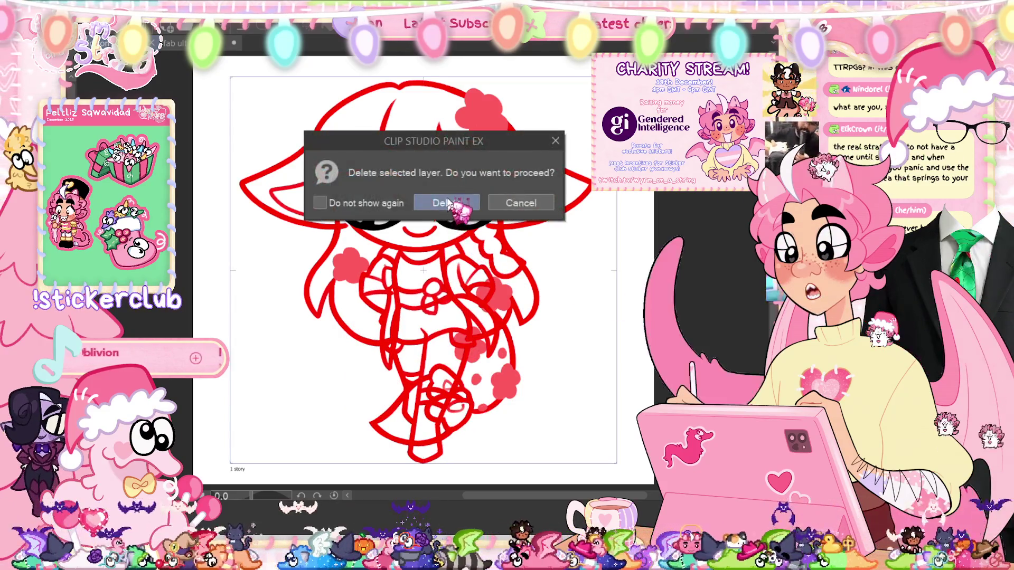
pyautogui.click(443, 204)
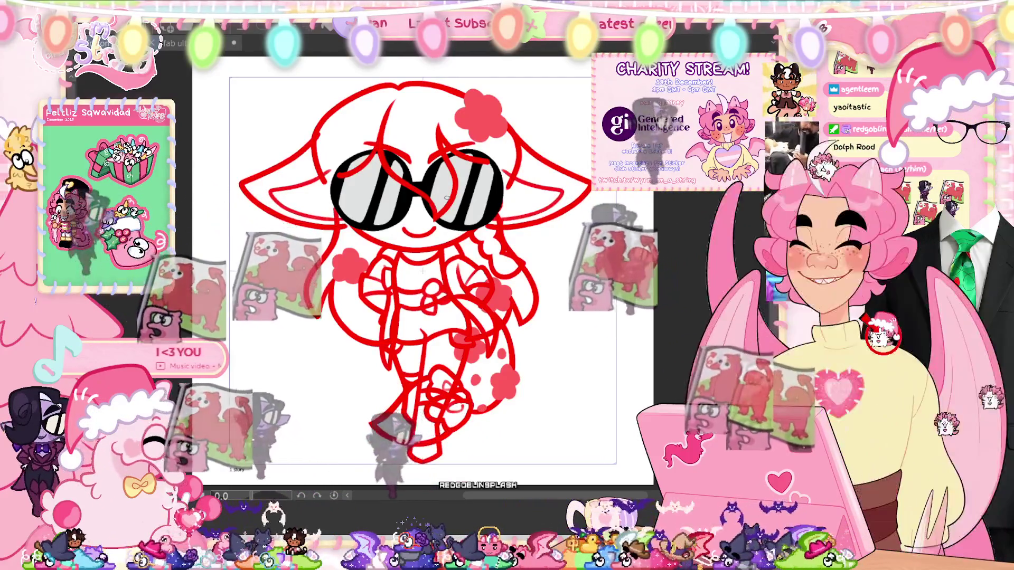
# Turn the red lines black with Hue/Saturation/Luminosity at Luminosity -100, applied three times
pyautogui.hotkey('ctrl', 'u')
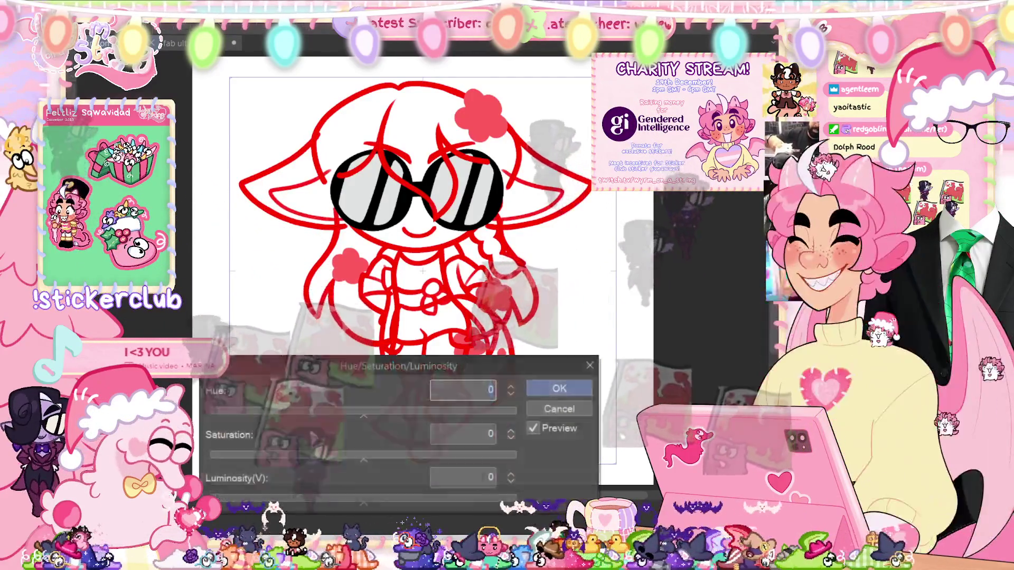
pyautogui.write('-100')
pyautogui.click(559, 389)
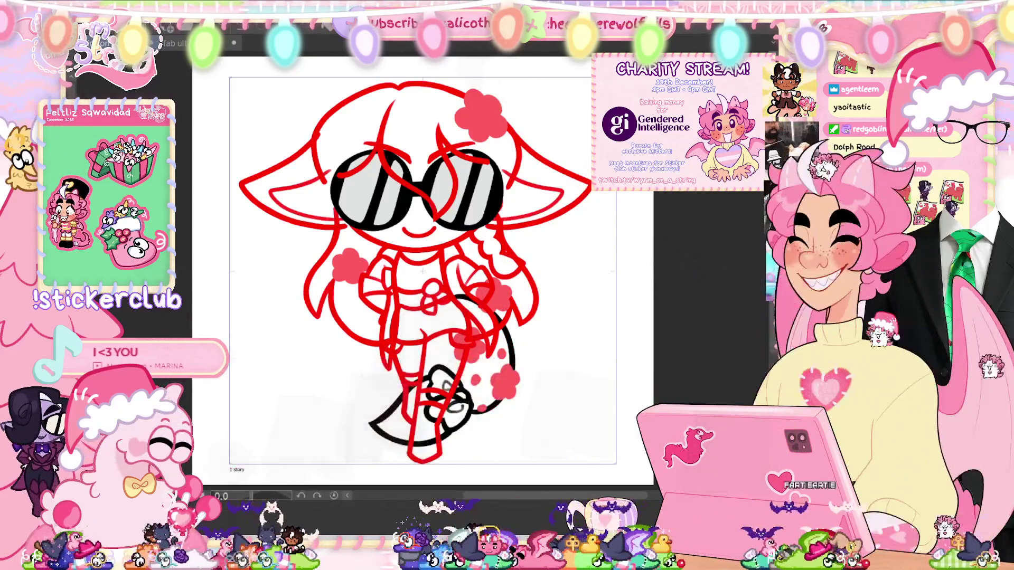
pyautogui.hotkey('ctrl', 'u')
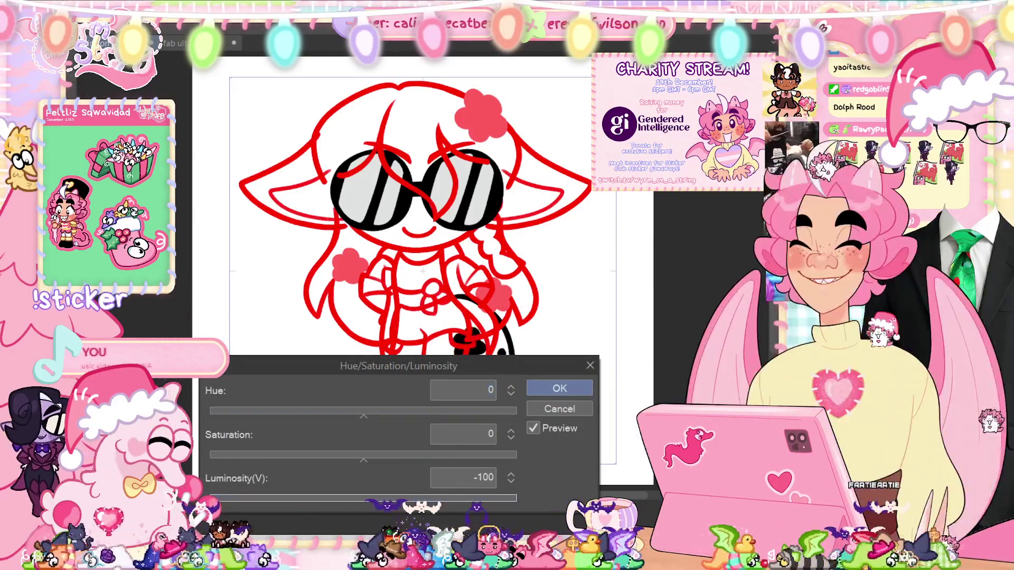
pyautogui.click(561, 389)
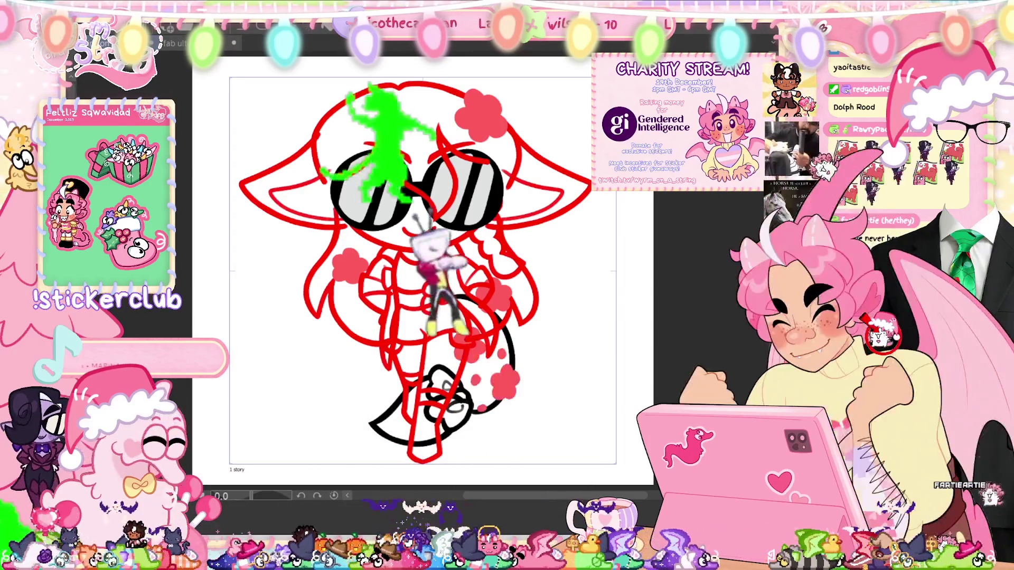
pyautogui.hotkey('ctrl', 'u')
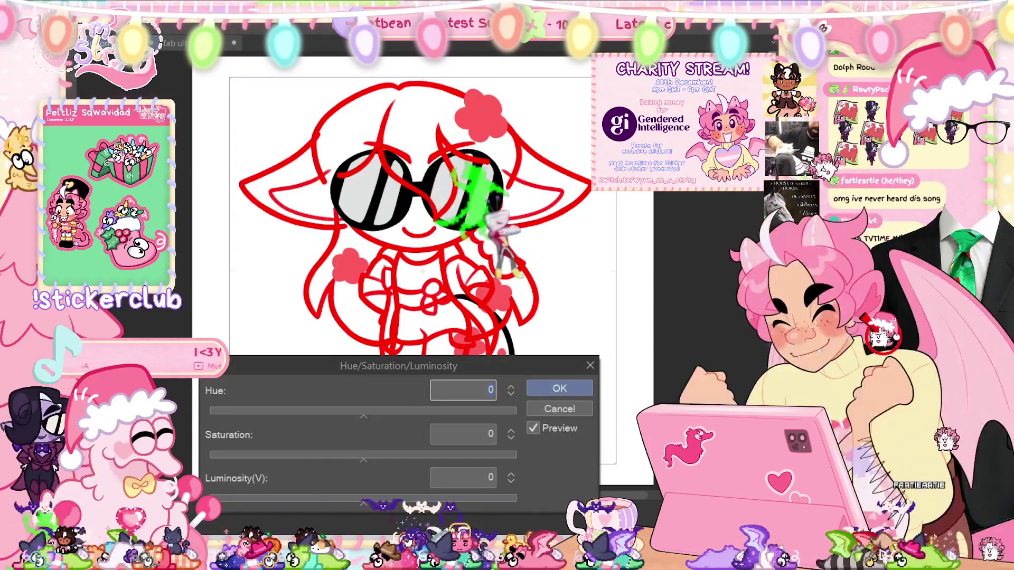
pyautogui.moveTo(363, 502); pyautogui.dragTo(209, 502)
pyautogui.click(560, 389)
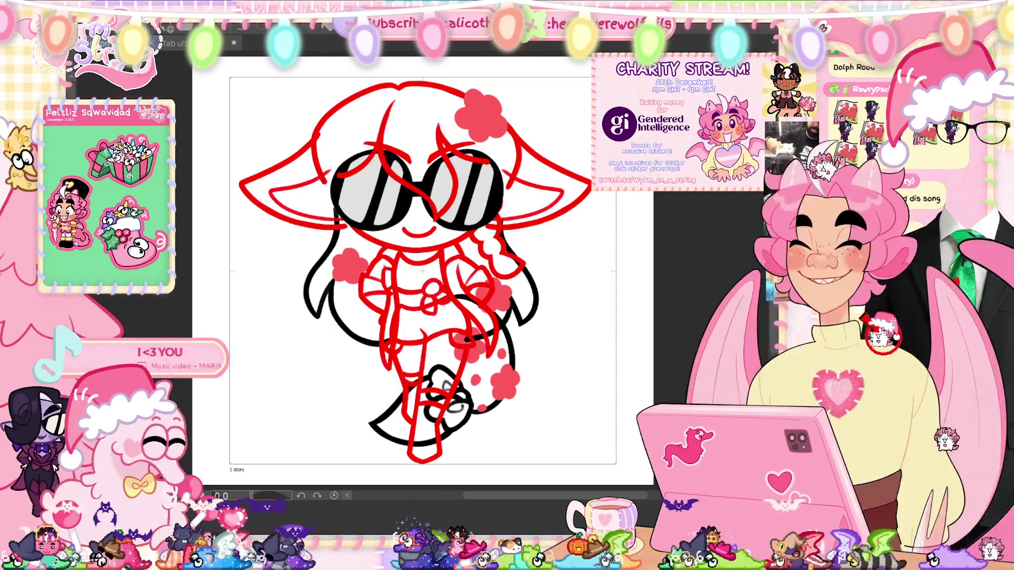
# Erase the leftover red sketch strands over the legs, feet and torso
pyautogui.moveTo(422, 338)
pyautogui.mouseDown()
pyautogui.moveTo(409, 406)
pyautogui.moveTo(507, 306)
pyautogui.mouseUp()
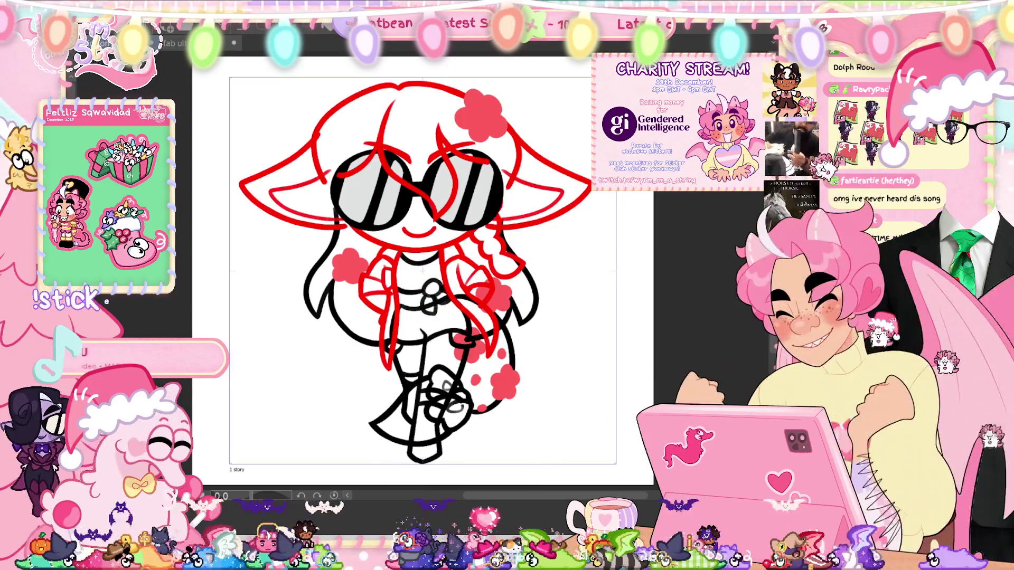
pyautogui.moveTo(381, 295); pyautogui.dragTo(406, 227)
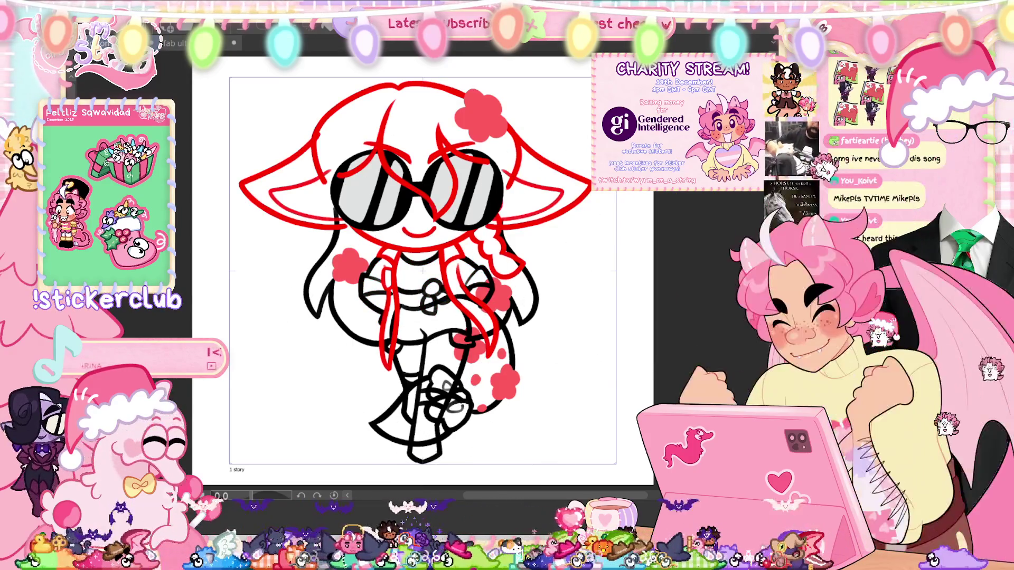
pyautogui.moveTo(390, 306)
pyautogui.mouseDown()
pyautogui.moveTo(475, 301)
pyautogui.moveTo(359, 295)
pyautogui.mouseUp()
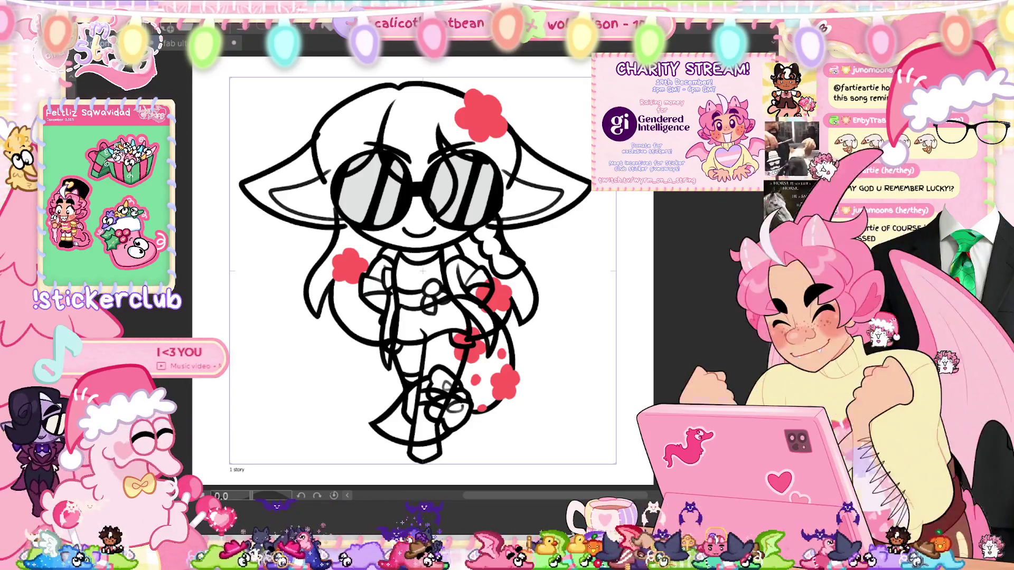
pyautogui.scroll(2, 366, 151)
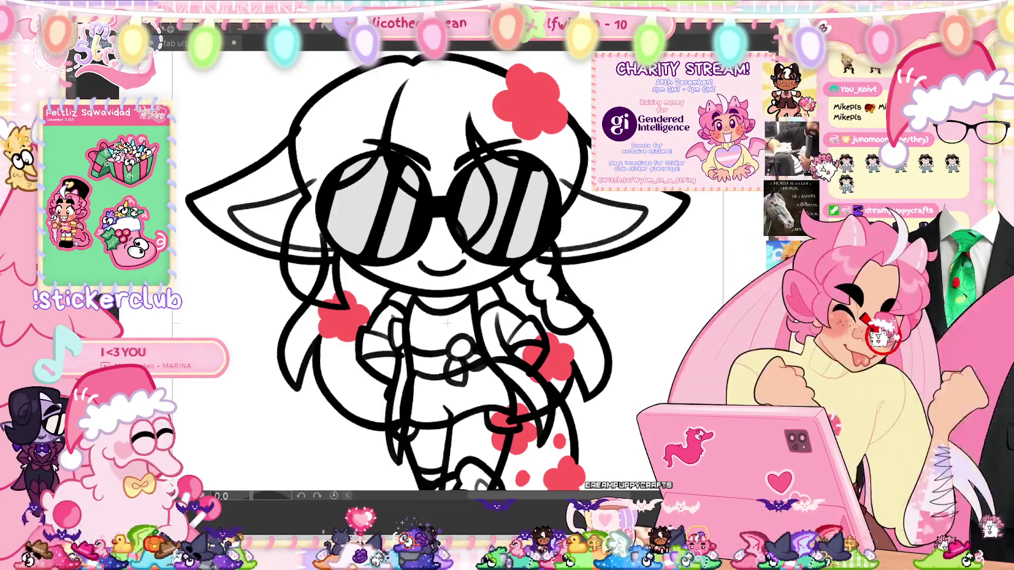
pyautogui.moveTo(592, 129); pyautogui.dragTo(578, 130)
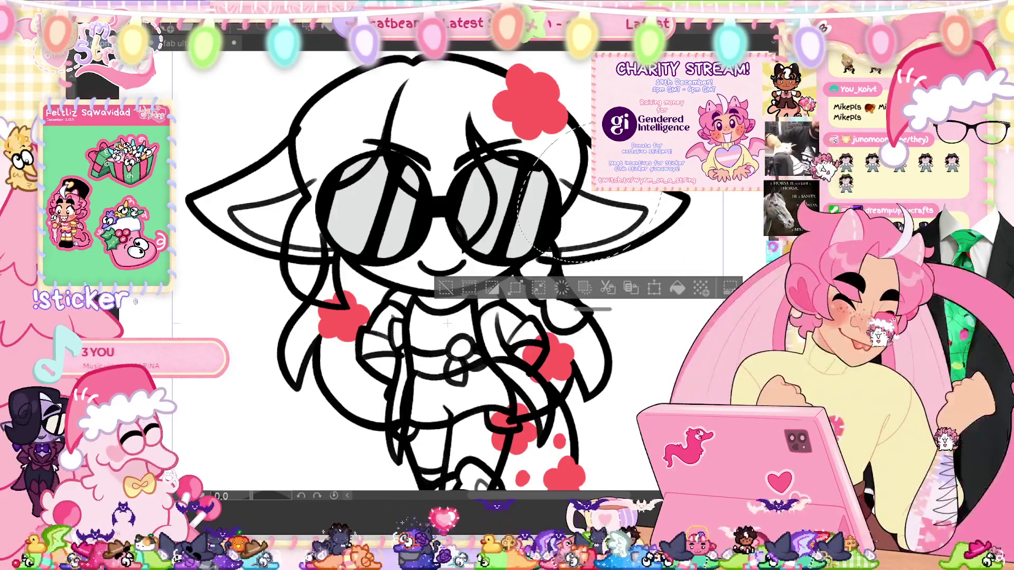
pyautogui.hotkey('ctrl', 'd')
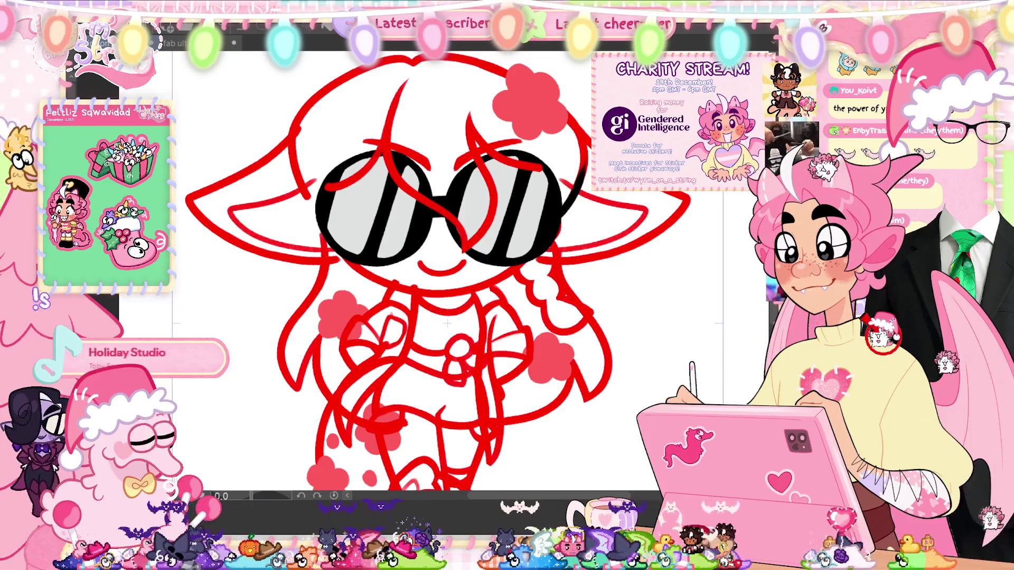
# On the next frame, transform the small piece beside the right lens twice
pyautogui.press('Right')
pyautogui.hotkey('ctrl', 't')
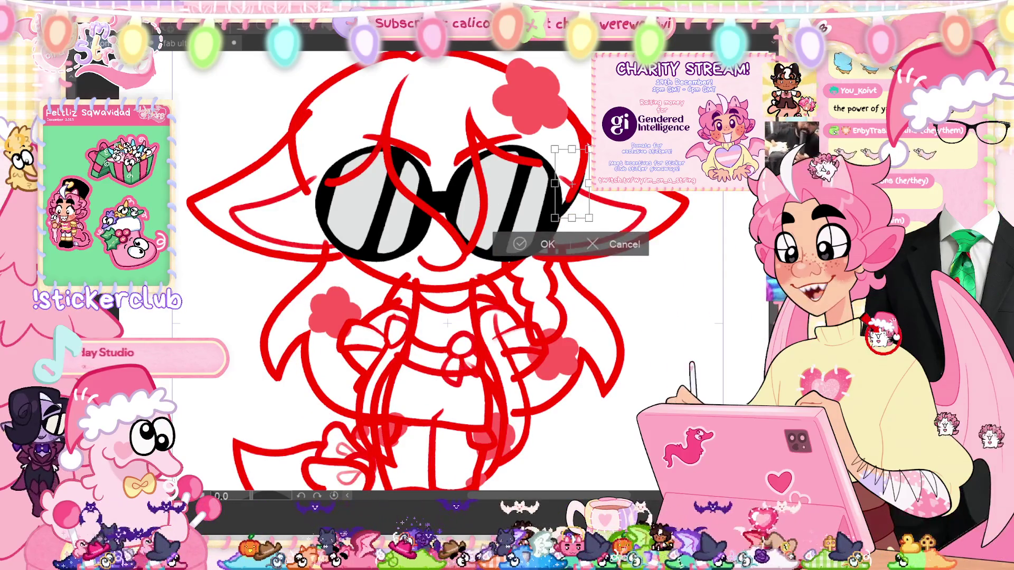
pyautogui.click(523, 243)
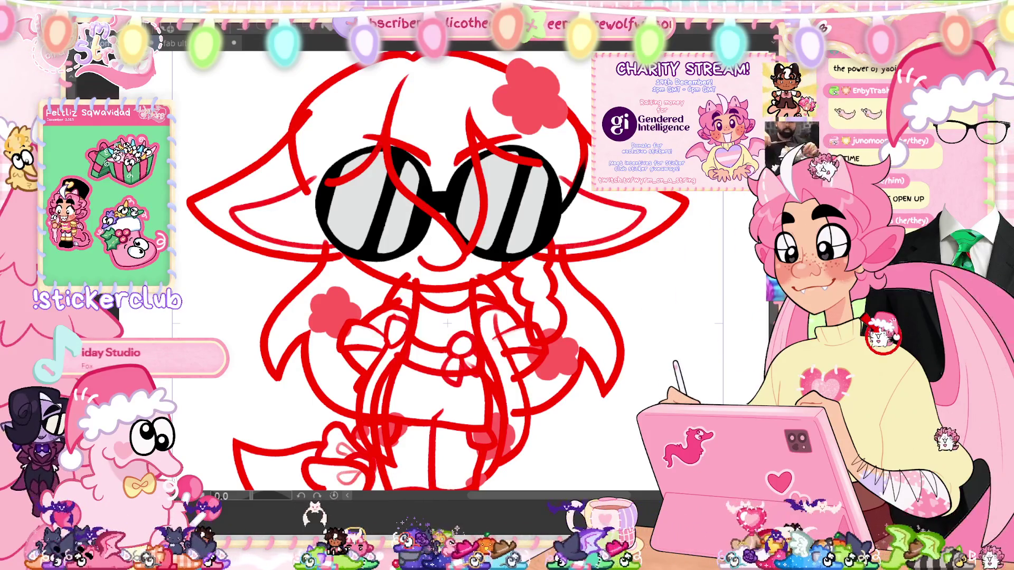
pyautogui.hotkey('ctrl', 't')
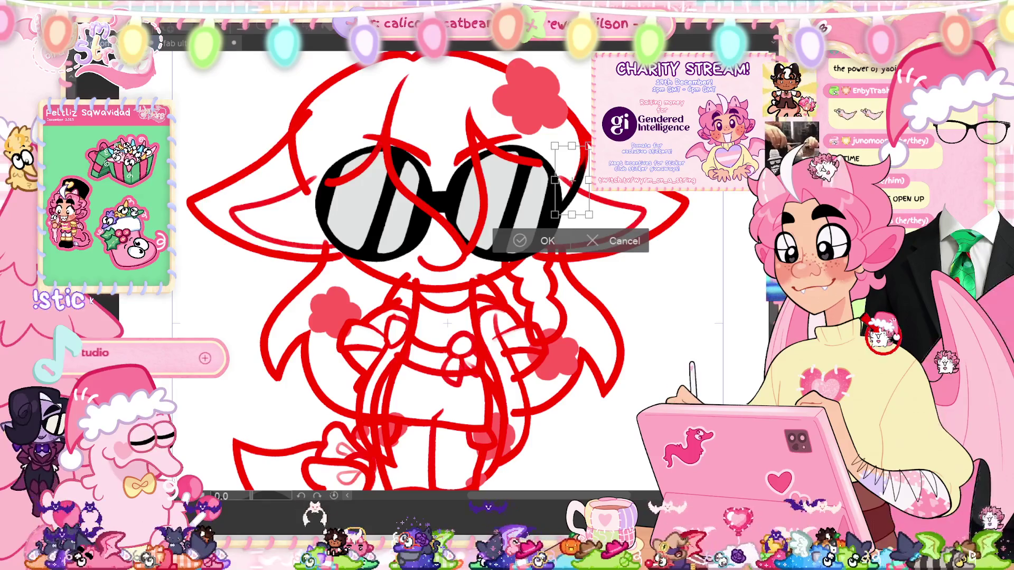
pyautogui.click(525, 242)
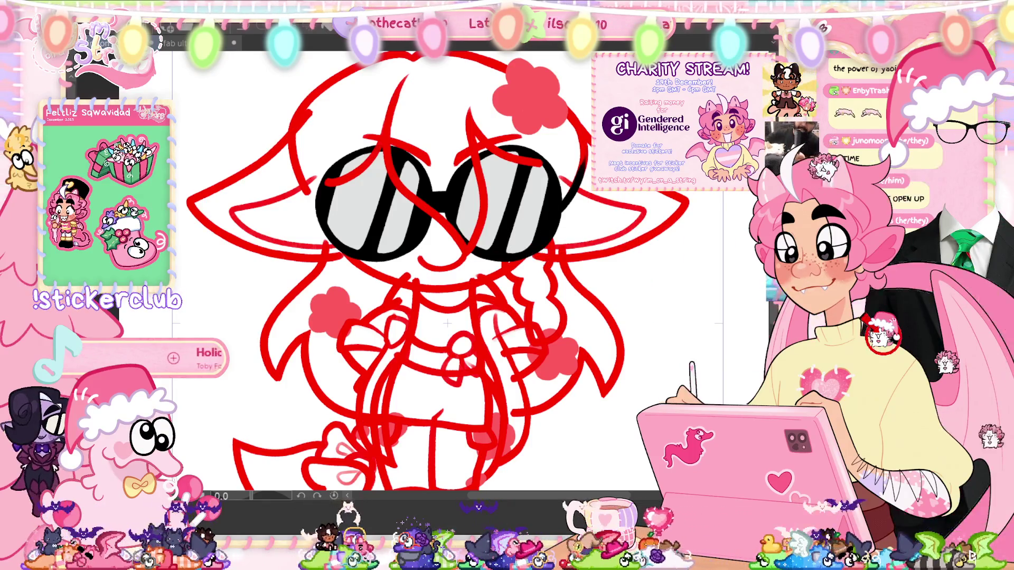
# Advance two frames, transform the piece near the glasses, then step on two more frames
pyautogui.press('Right')
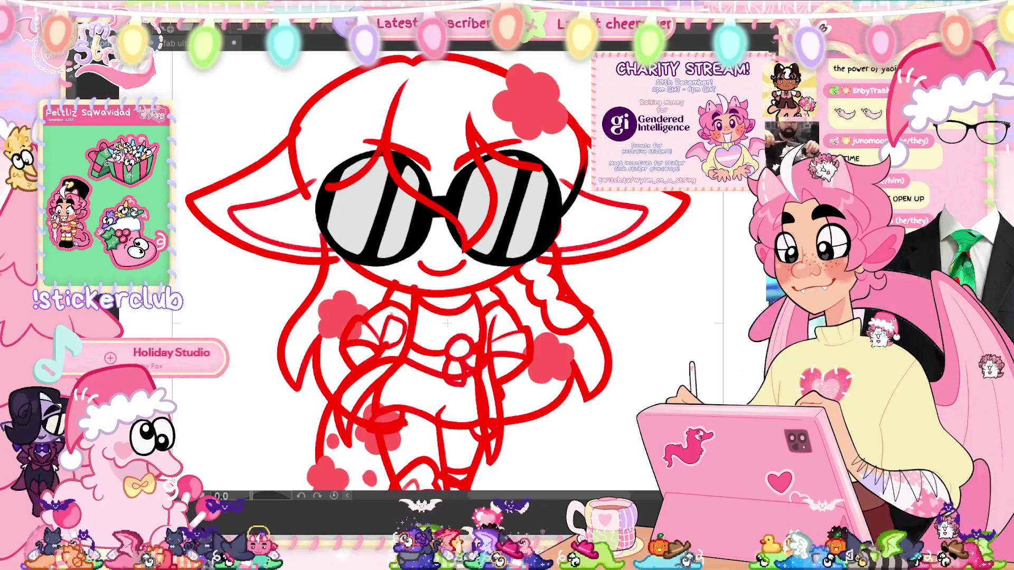
pyautogui.press('Right')
pyautogui.hotkey('ctrl', 't')
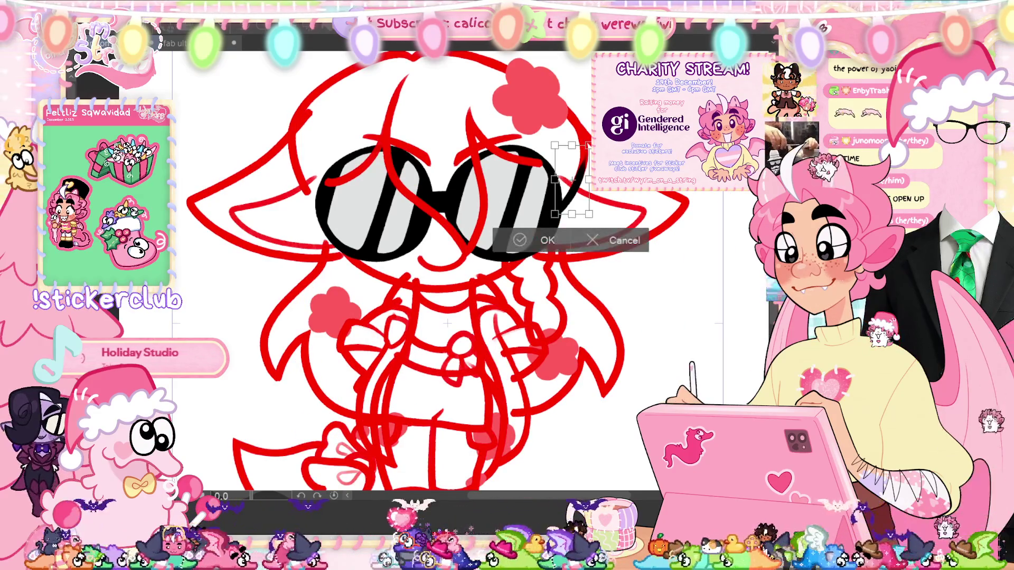
pyautogui.click(522, 242)
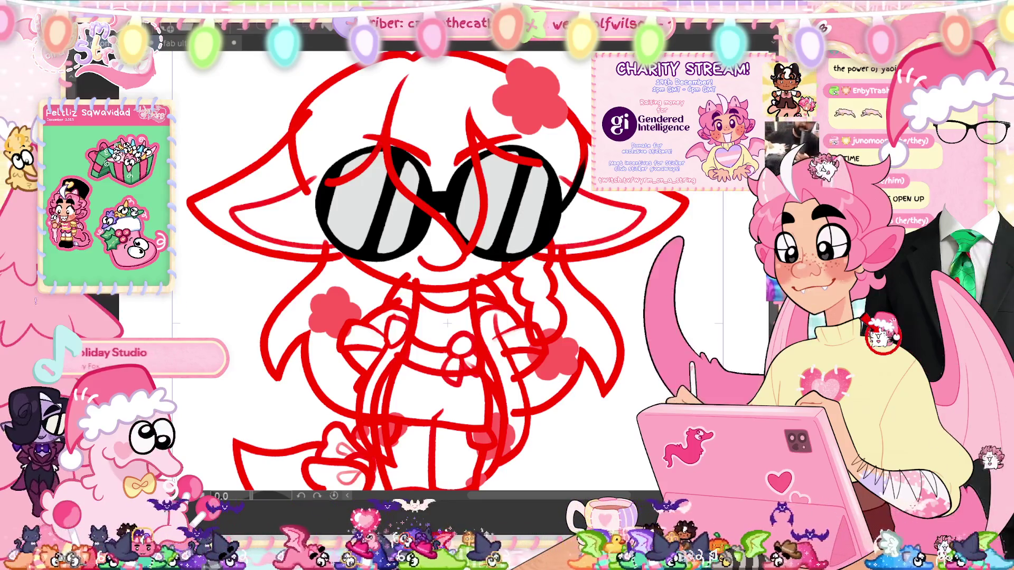
pyautogui.press('Right')
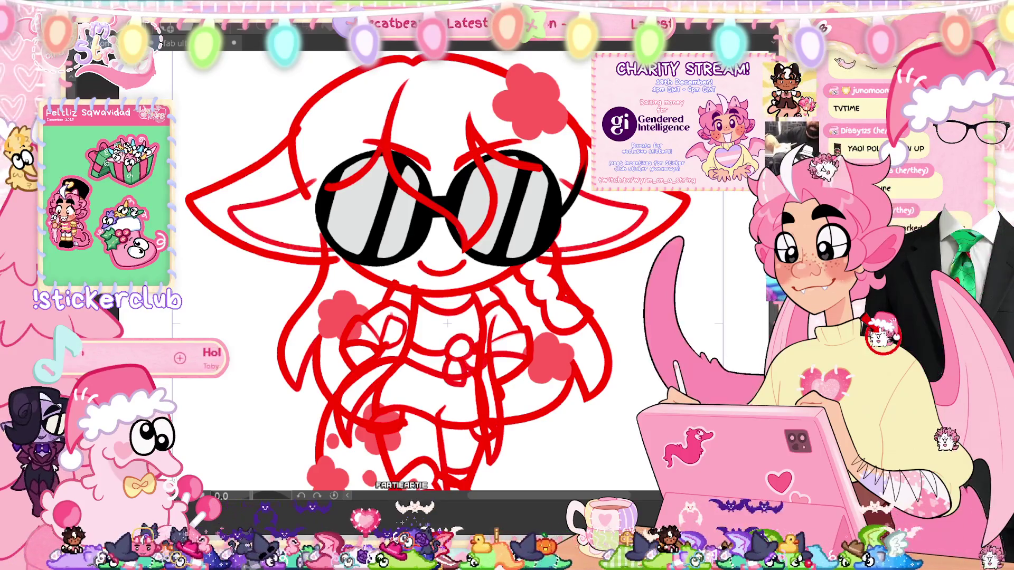
pyautogui.press('Right')
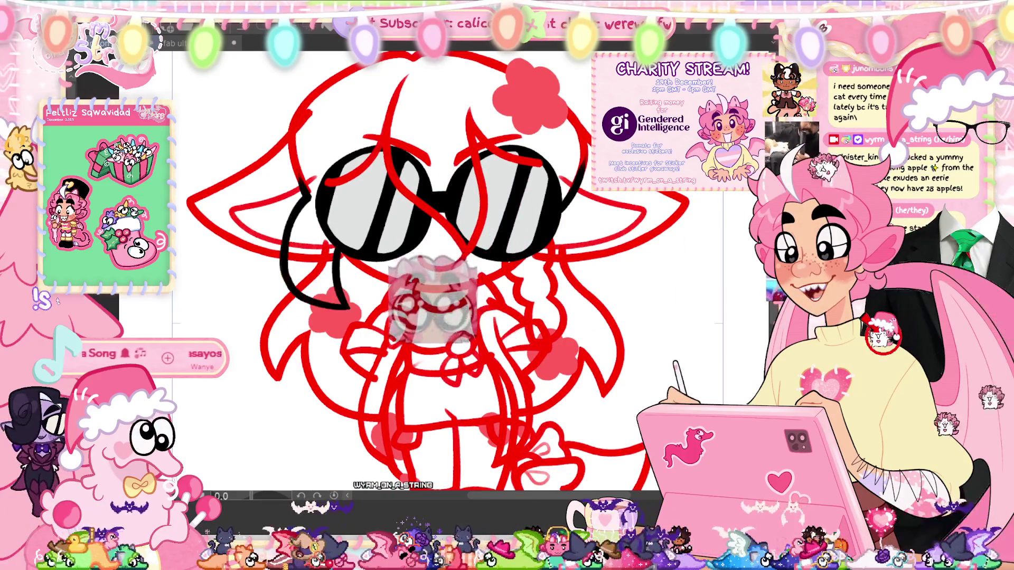
# Draw a grey guide curve at the left of the face and commit a transform on it
pyautogui.moveTo(315, 193); pyautogui.dragTo(348, 306)
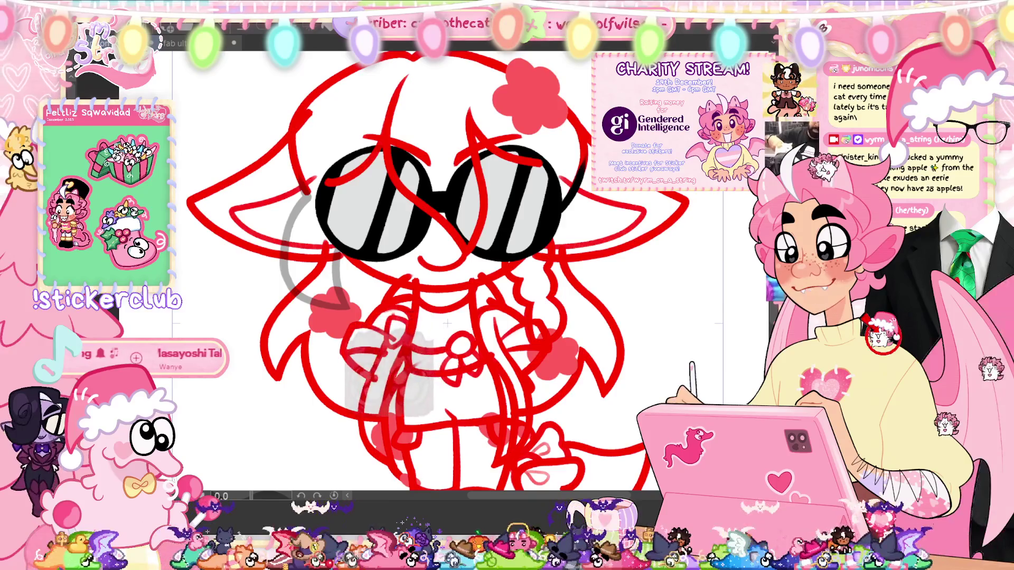
pyautogui.hotkey('ctrl', 't')
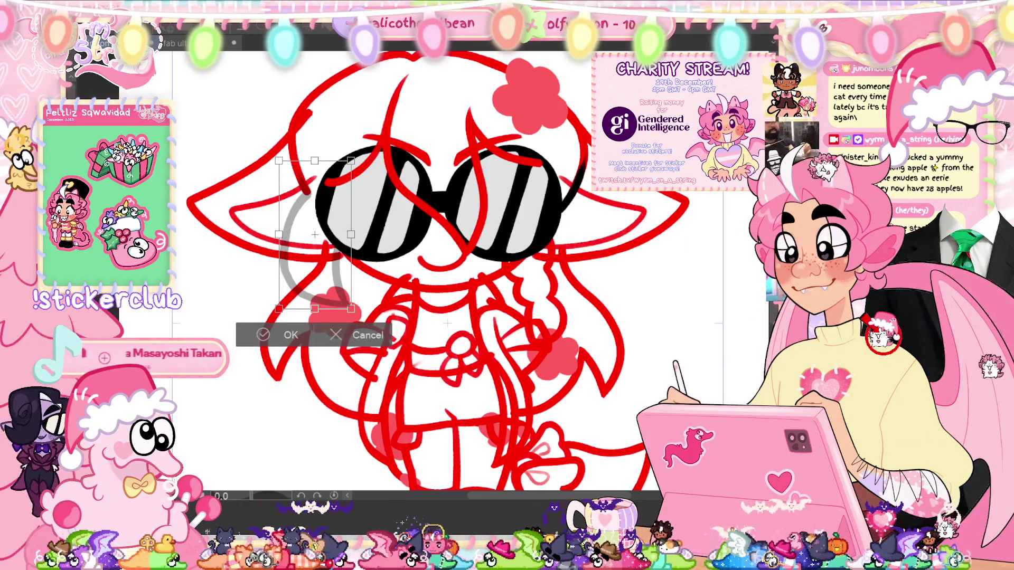
pyautogui.press('Return')
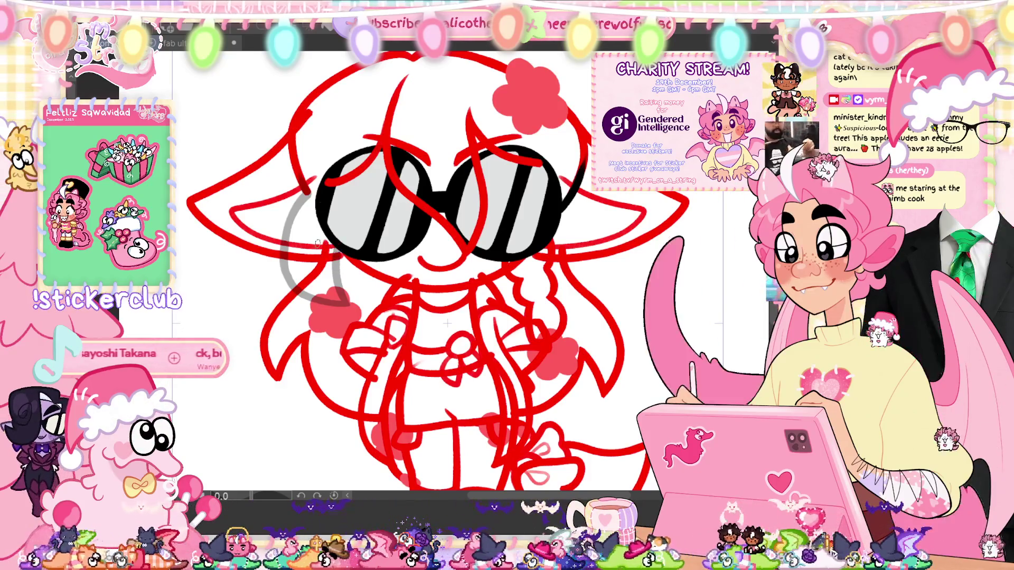
# Try inking the black hair curve beside the left lens, undoing and redrawing several times
pyautogui.moveTo(299, 198); pyautogui.dragTo(288, 302)
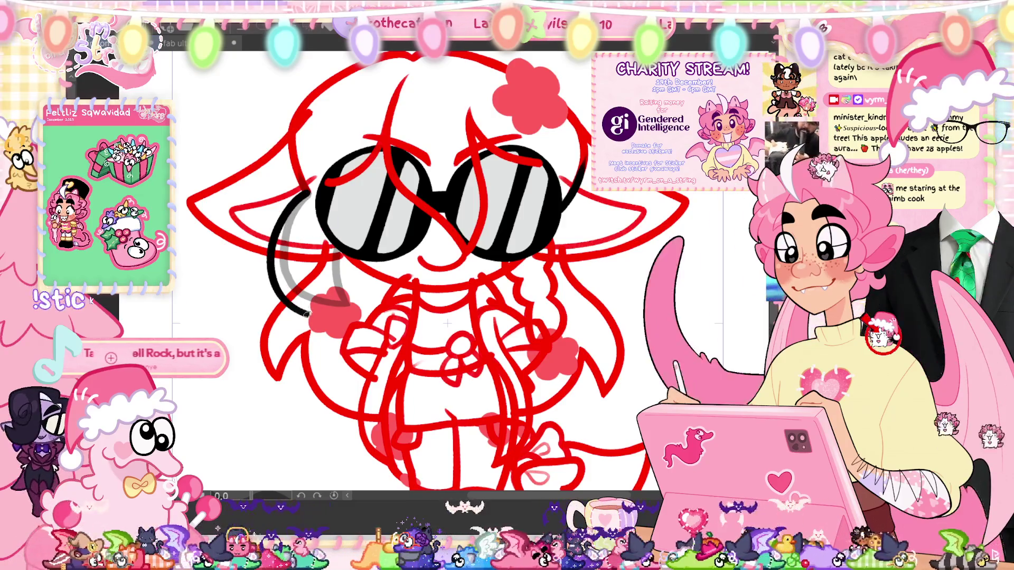
pyautogui.moveTo(328, 240)
pyautogui.mouseDown()
pyautogui.moveTo(309, 301)
pyautogui.moveTo(317, 183)
pyautogui.mouseUp()
pyautogui.hotkey('ctrl', 'z')
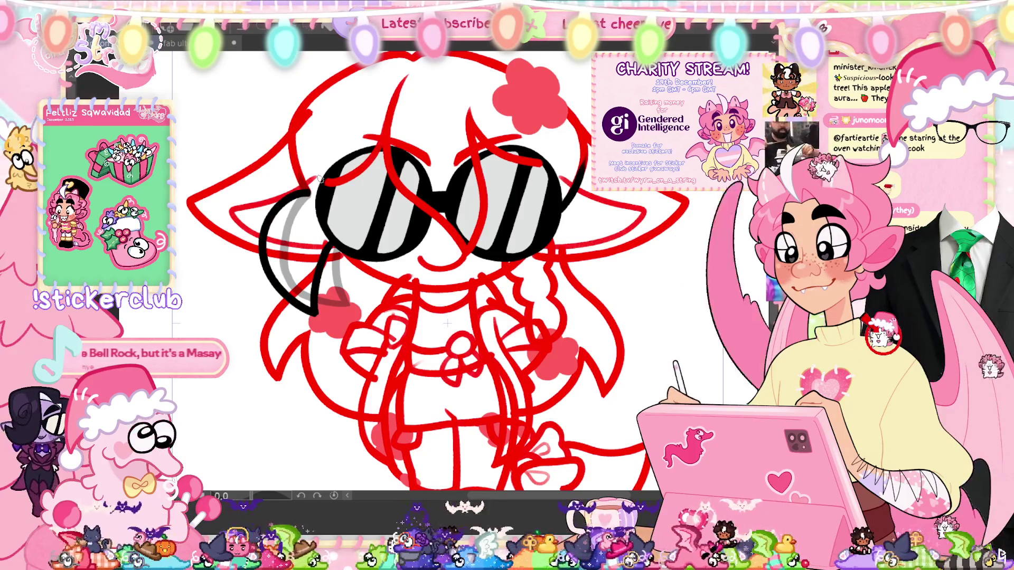
pyautogui.hotkey('ctrl', 'z')
pyautogui.moveTo(304, 295)
pyautogui.mouseDown()
pyautogui.moveTo(292, 197)
pyautogui.moveTo(299, 300)
pyautogui.moveTo(334, 238)
pyautogui.mouseUp()
pyautogui.hotkey('ctrl', 'z')
pyautogui.hotkey('ctrl', 'z')
pyautogui.moveTo(306, 192); pyautogui.dragTo(269, 267)
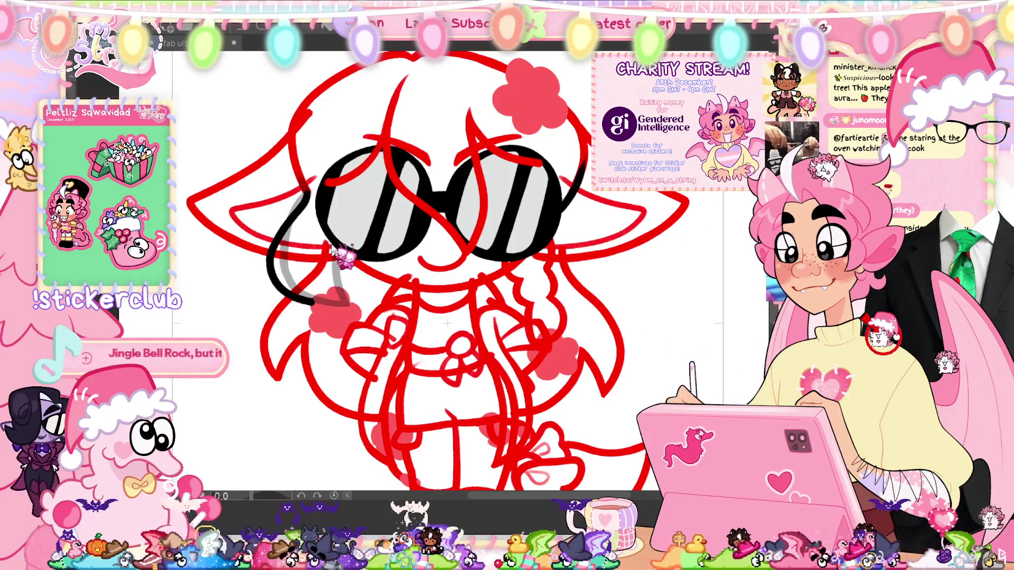
pyautogui.moveTo(330, 246)
pyautogui.mouseDown()
pyautogui.moveTo(320, 325)
pyautogui.moveTo(339, 232)
pyautogui.mouseUp()
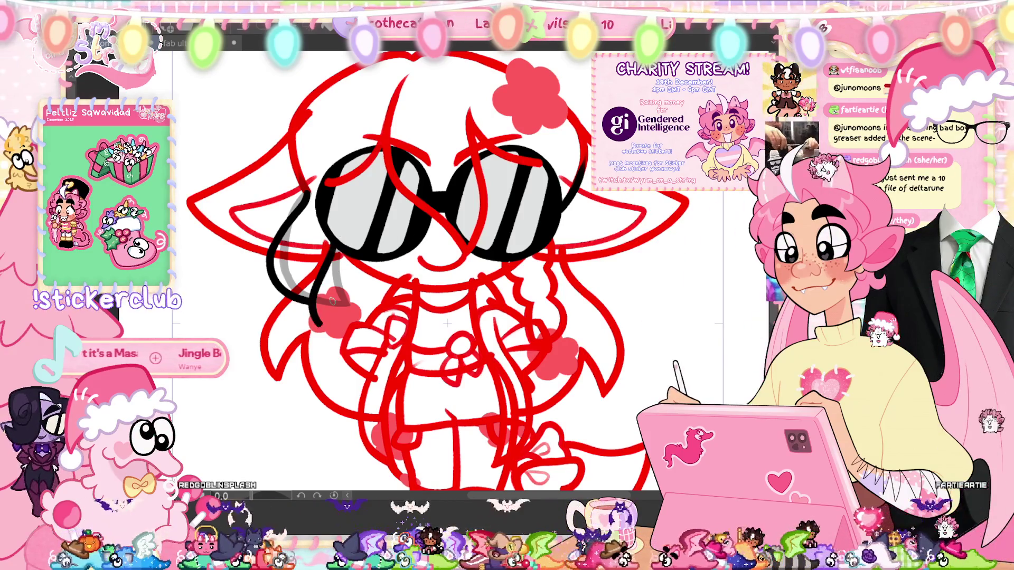
pyautogui.hotkey('ctrl', 'z')
pyautogui.moveTo(304, 186); pyautogui.dragTo(296, 297)
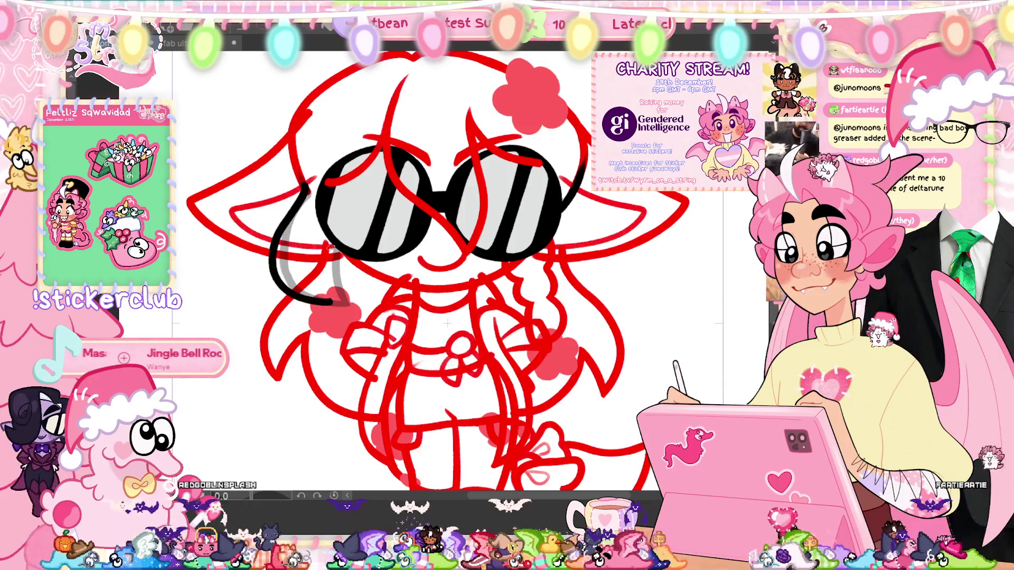
pyautogui.hotkey('ctrl', 'z')
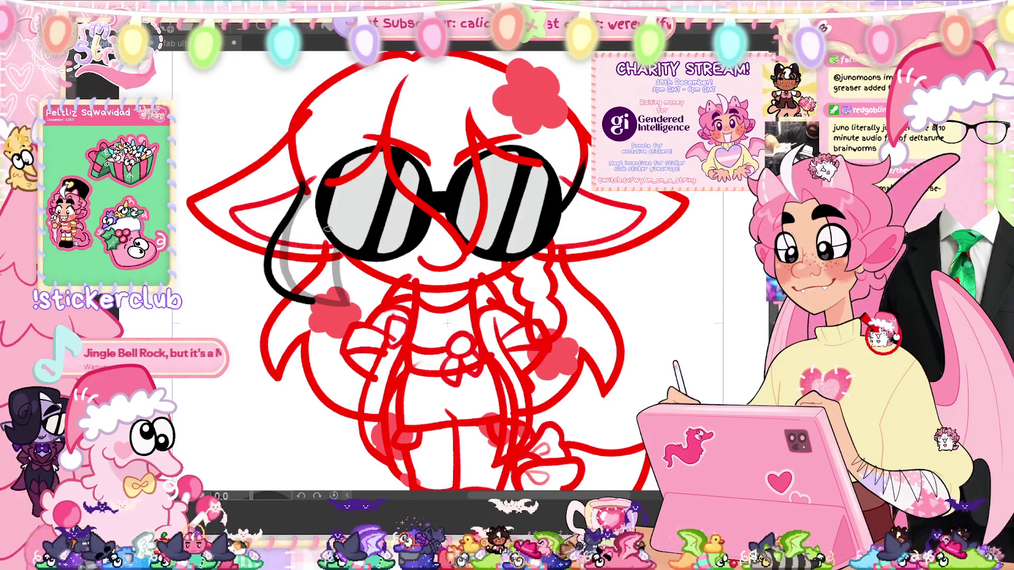
# Redraw the hair strand as a hook curving toward the glasses, retrying until it fits
pyautogui.moveTo(313, 300); pyautogui.dragTo(327, 241)
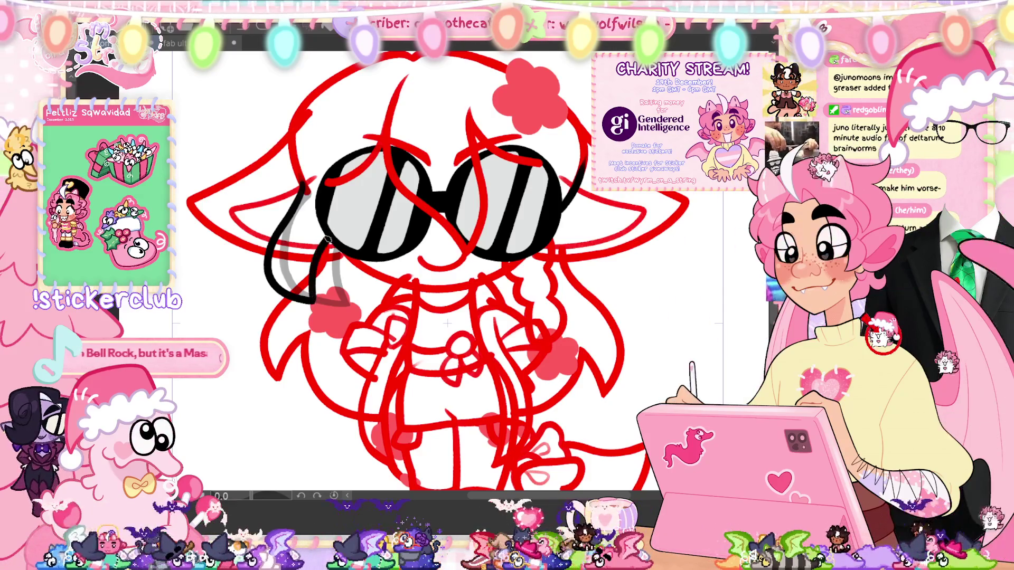
pyautogui.hotkey('ctrl', 'z')
pyautogui.hotkey('ctrl', 'z')
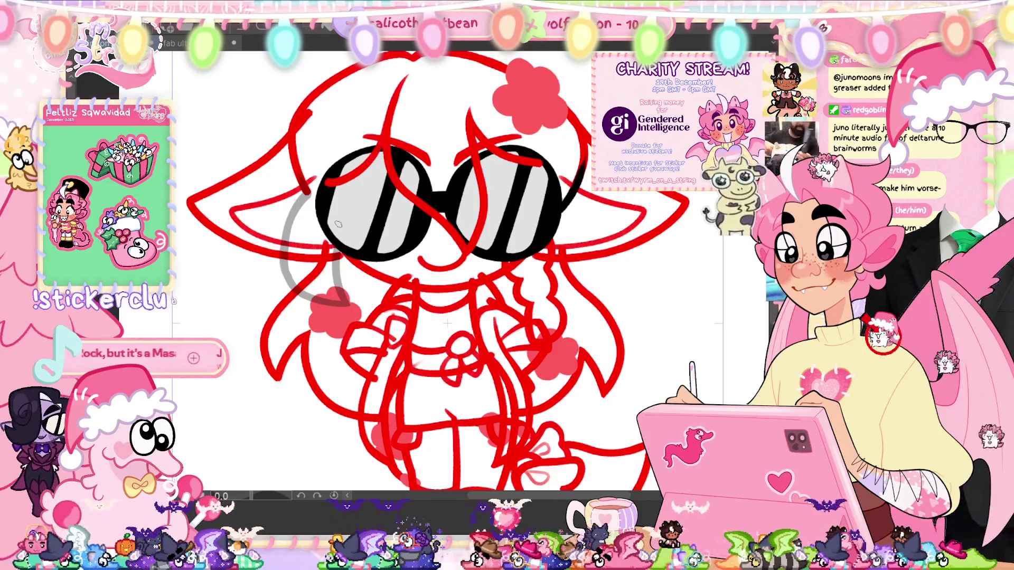
pyautogui.moveTo(308, 194)
pyautogui.mouseDown()
pyautogui.moveTo(256, 267)
pyautogui.moveTo(342, 269)
pyautogui.mouseUp()
pyautogui.hotkey('ctrl', 'z')
pyautogui.moveTo(307, 193)
pyautogui.mouseDown()
pyautogui.moveTo(267, 283)
pyautogui.moveTo(347, 237)
pyautogui.mouseUp()
pyautogui.hotkey('ctrl', 'z')
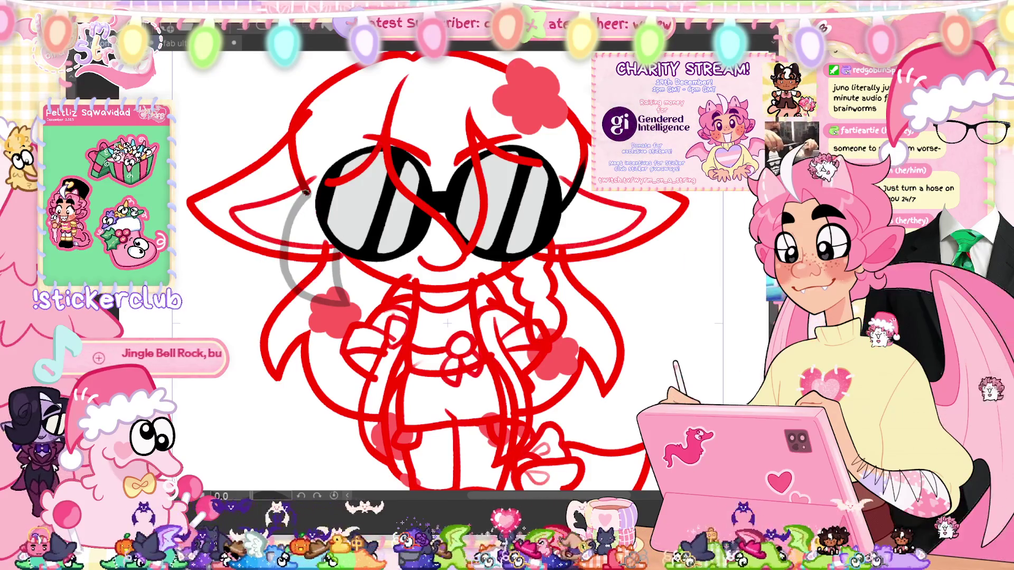
pyautogui.moveTo(249, 272); pyautogui.dragTo(341, 253)
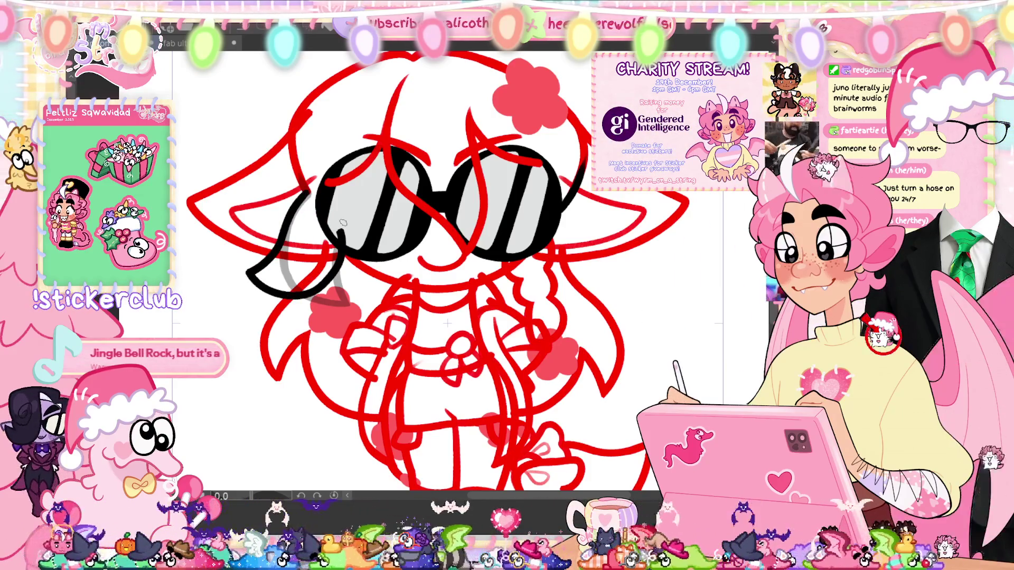
pyautogui.hotkey('ctrl', 'z')
pyautogui.moveTo(241, 262)
pyautogui.mouseDown()
pyautogui.moveTo(325, 270)
pyautogui.moveTo(341, 253)
pyautogui.mouseUp()
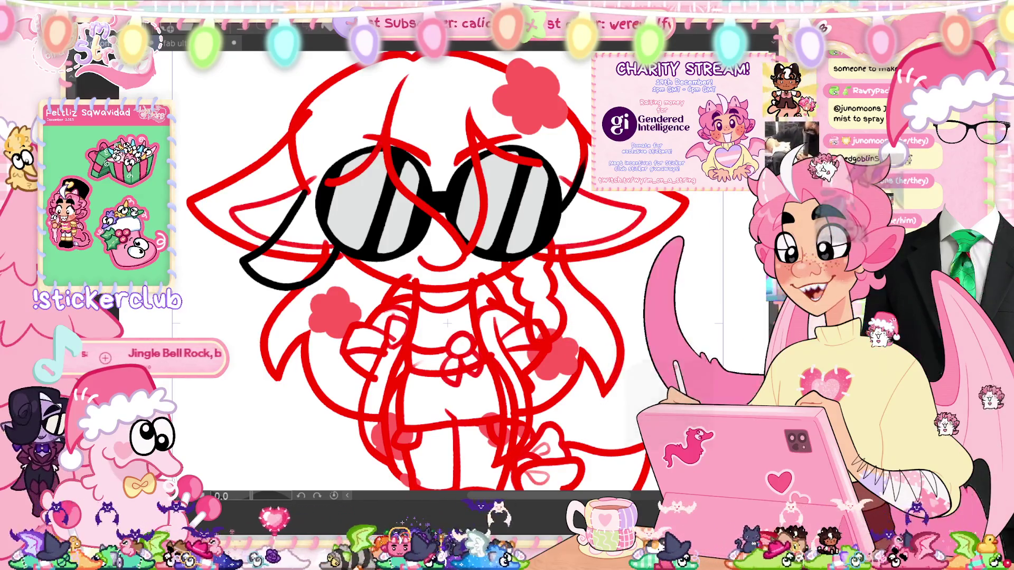
pyautogui.hotkey('ctrl', 'z')
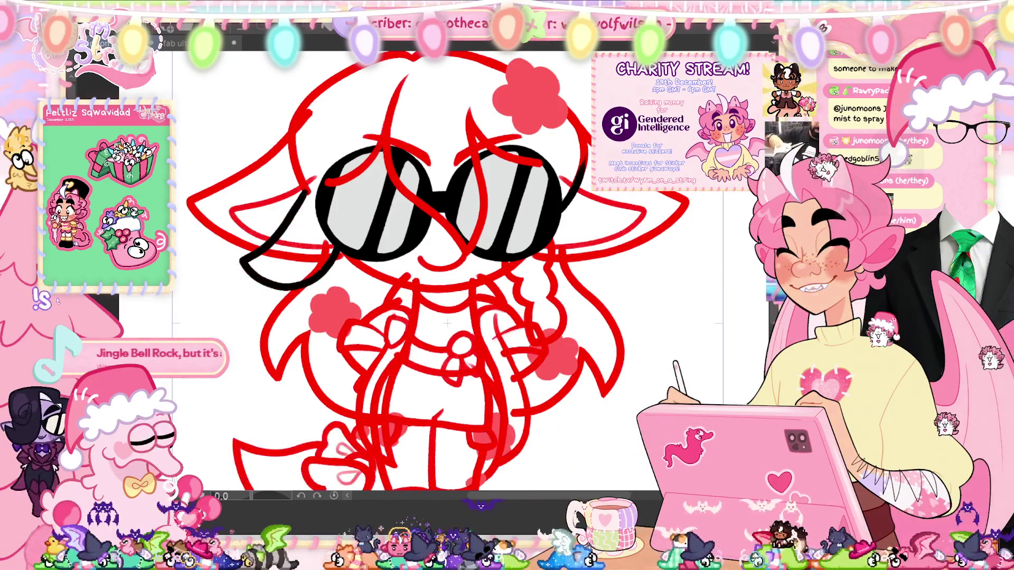
# Fit the page in view and preview the tail-swing loop on the timeline
pyautogui.hotkey('ctrl', '0')
pyautogui.press('Tab')
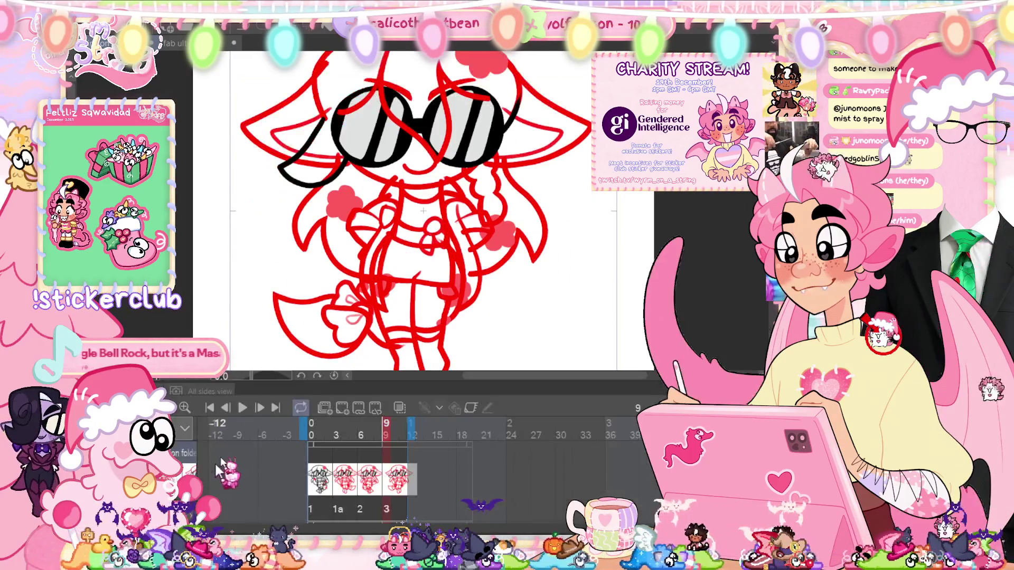
pyautogui.click(244, 408)
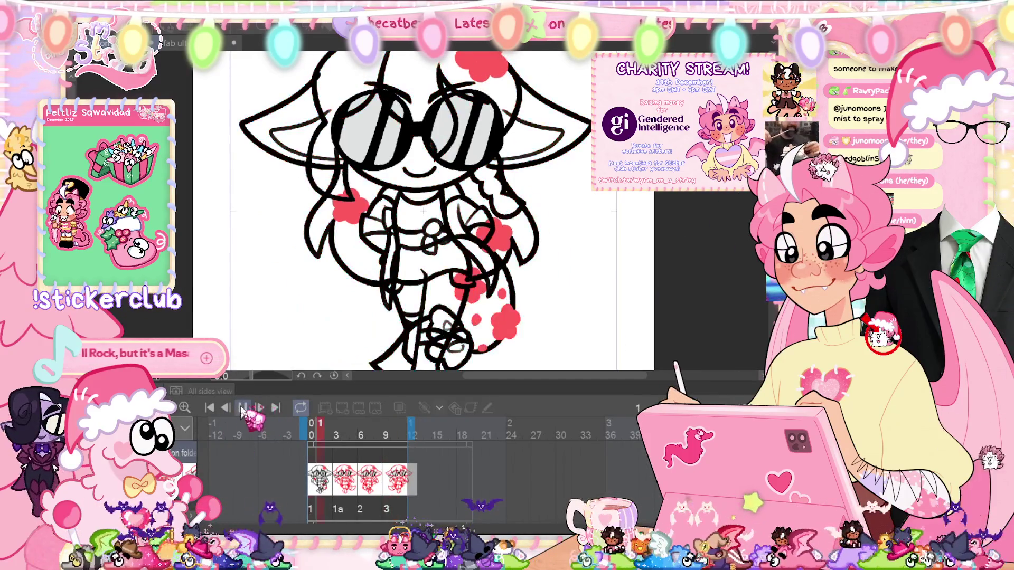
pyautogui.click(243, 408)
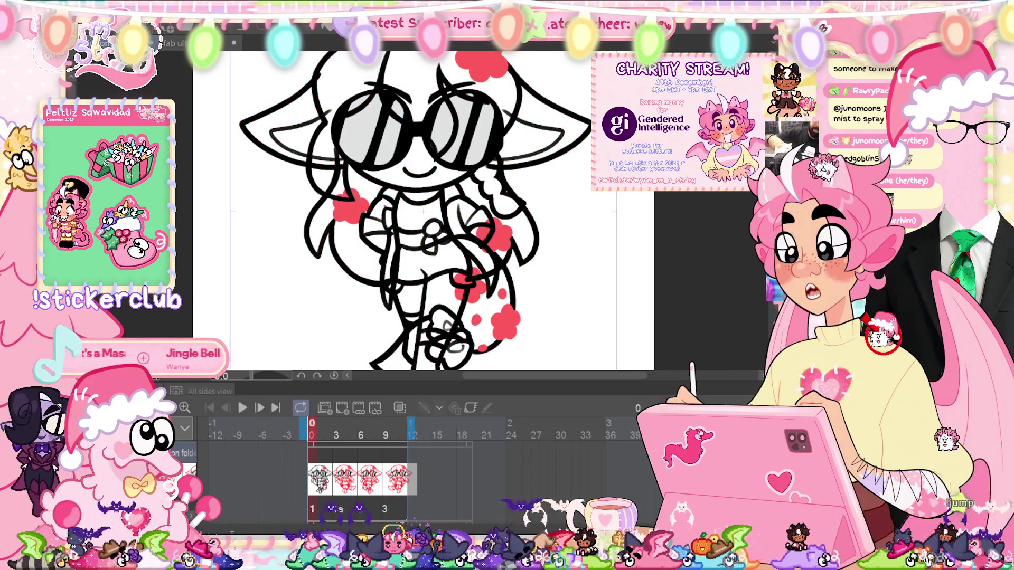
# Go to frame 3 (the 1a cel), compare it with frame 0, and commit a transform
pyautogui.click(336, 430)
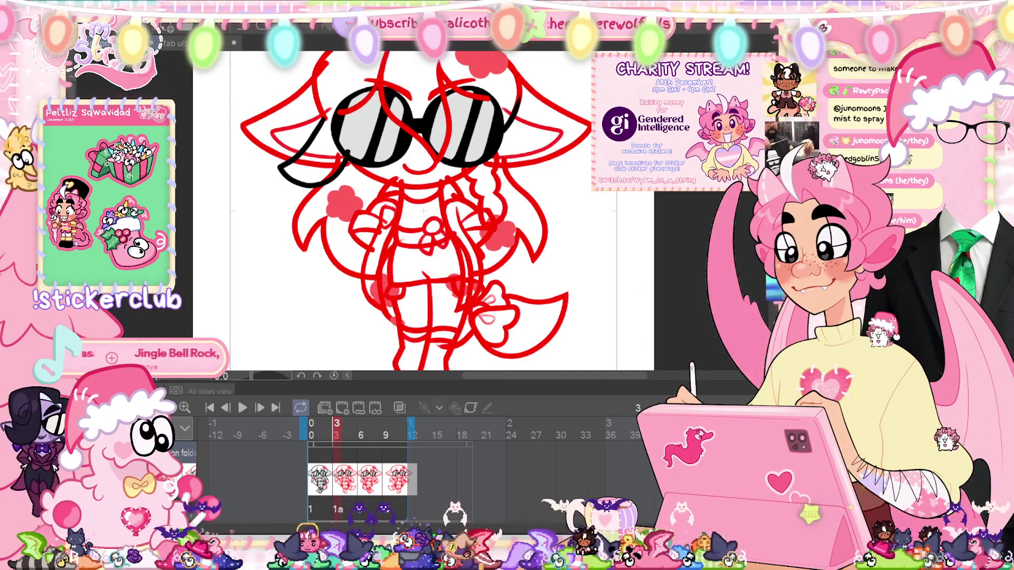
pyautogui.scroll(2, 331, 120)
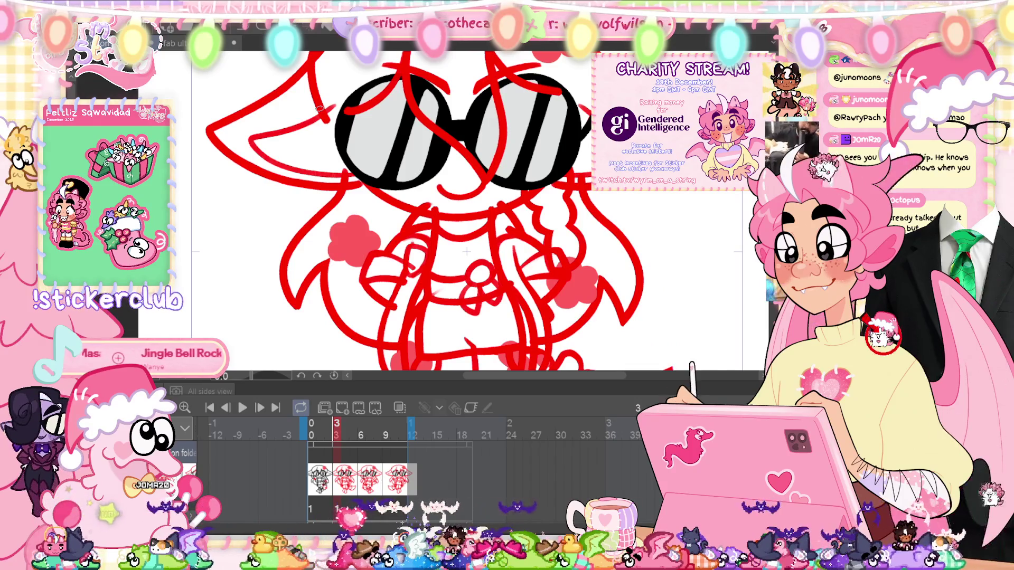
pyautogui.press('Home')
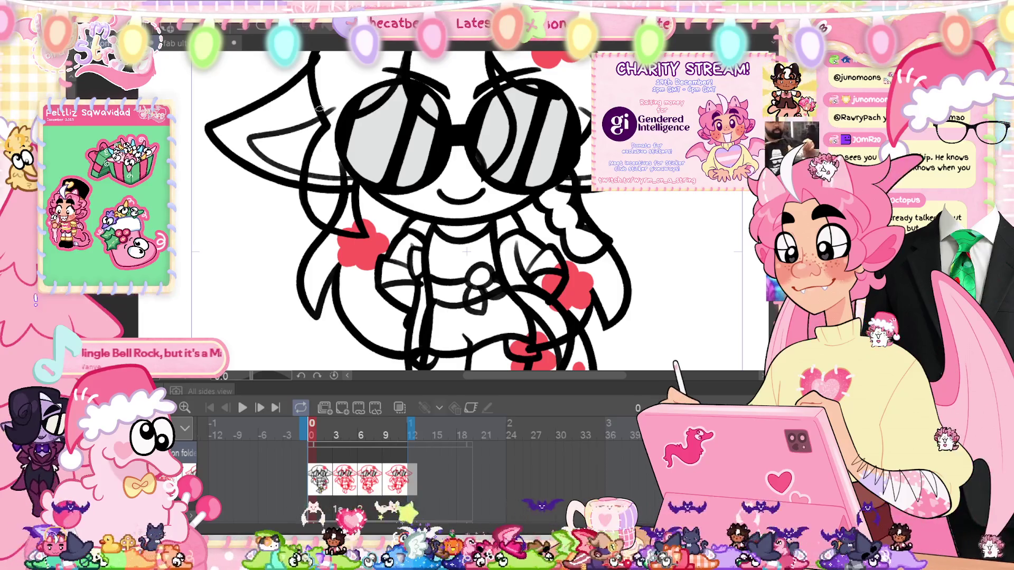
pyautogui.press('Right')
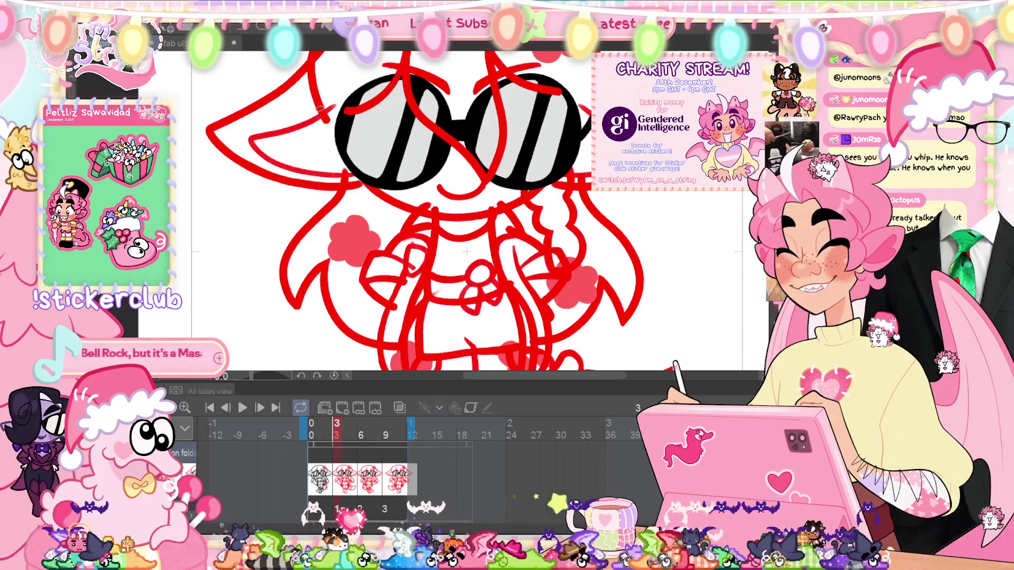
pyautogui.hotkey('ctrl', 't')
pyautogui.press('Return')
# Ink the black hair strand left of the left lens and remove the grey guide curve
pyautogui.moveTo(326, 121)
pyautogui.mouseDown()
pyautogui.moveTo(368, 231)
pyautogui.moveTo(368, 294)
pyautogui.mouseUp()
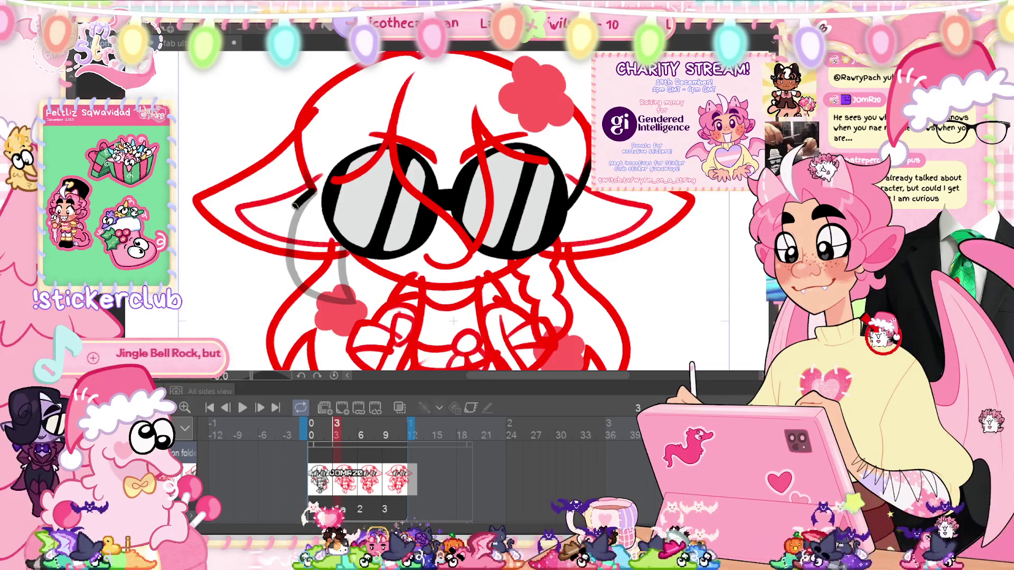
pyautogui.moveTo(314, 192); pyautogui.dragTo(311, 300)
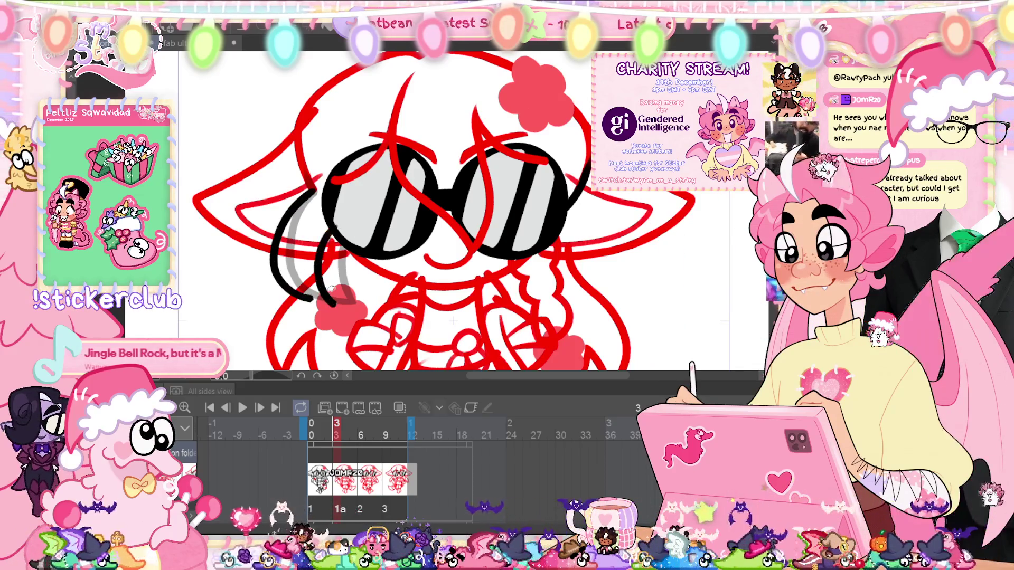
pyautogui.moveTo(338, 241); pyautogui.dragTo(319, 302)
pyautogui.hotkey('ctrl', 'z')
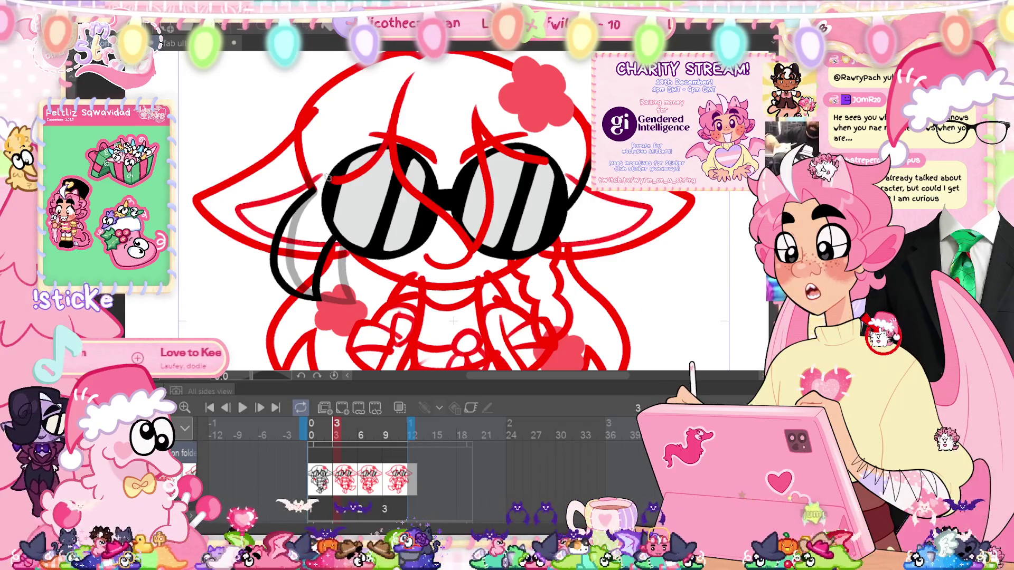
pyautogui.hotkey('ctrl', 'z')
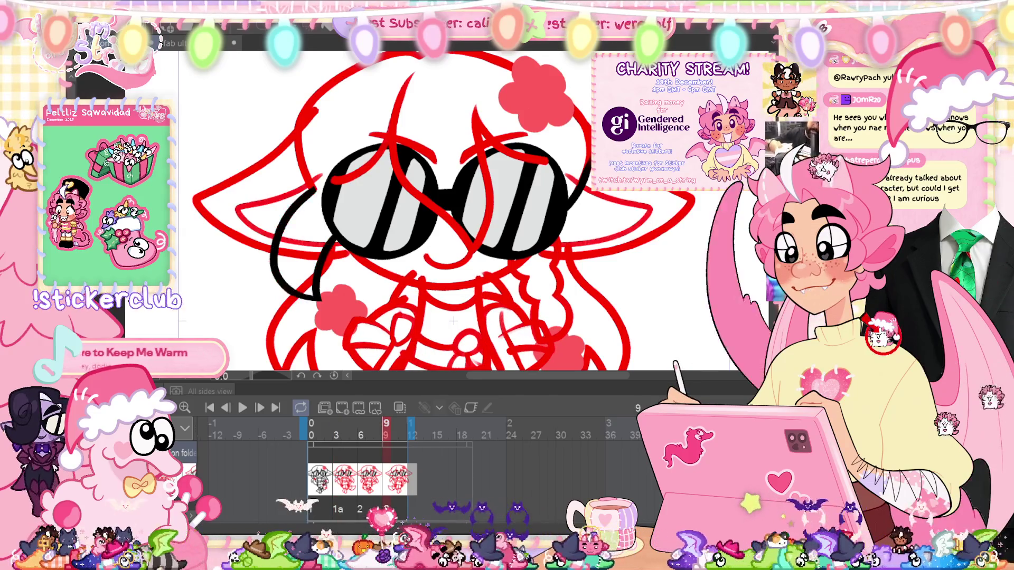
# Play the animation, compare frame 0 with the 1a cel, and fit the drawing to the window
pyautogui.click(242, 408)
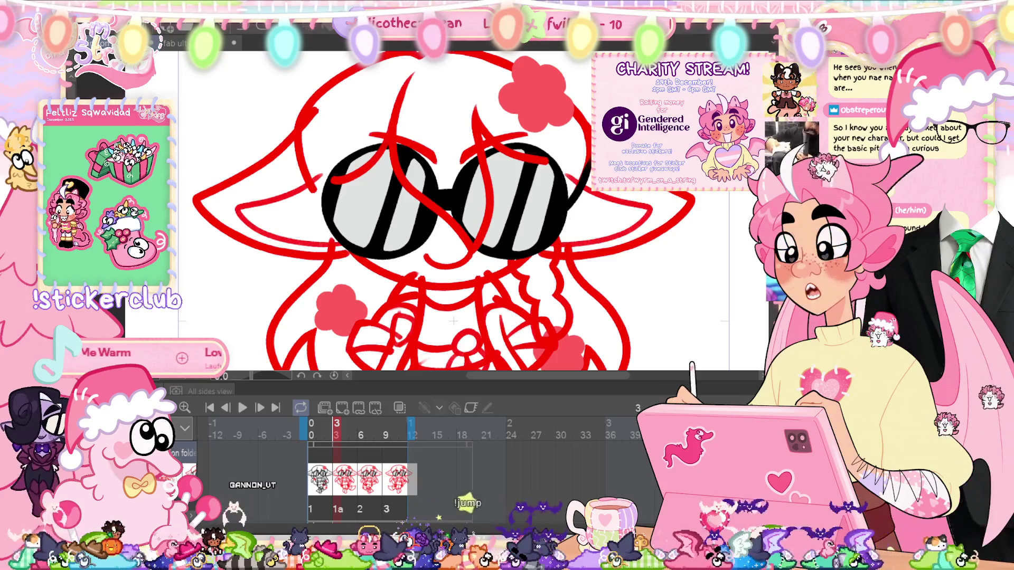
pyautogui.press('Home')
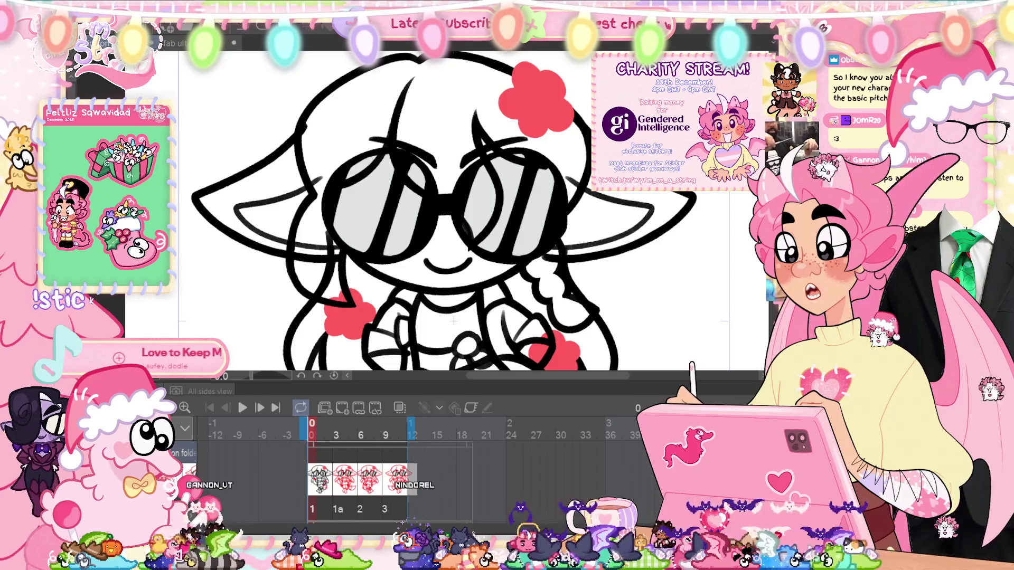
pyautogui.press('Right')
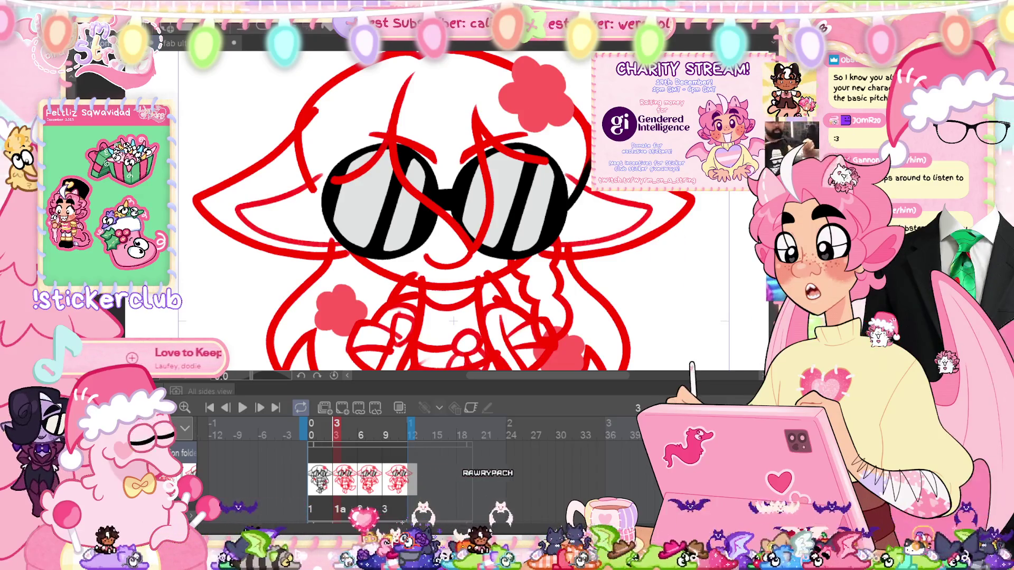
pyautogui.hotkey('ctrl', '0')
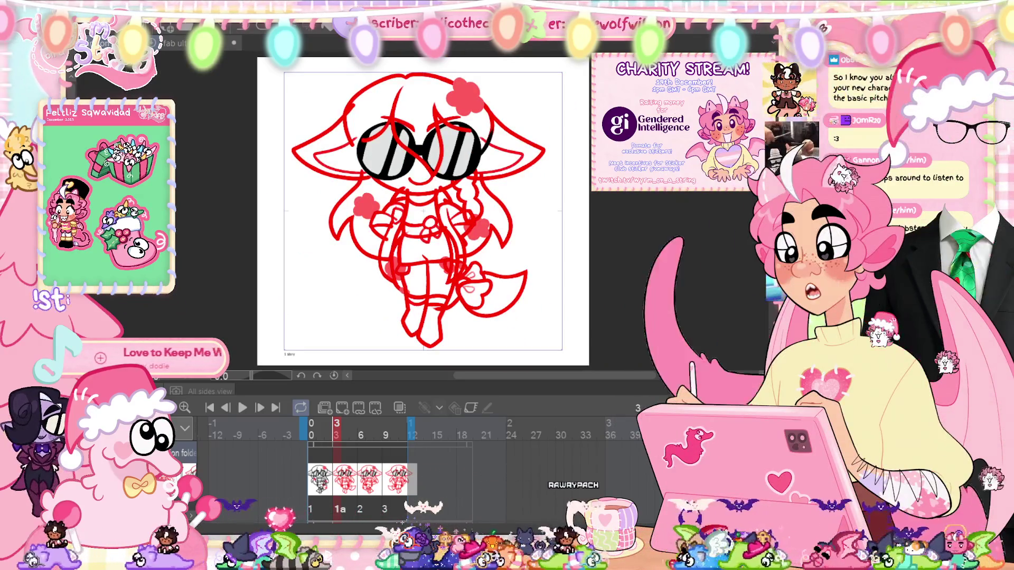
# Hide the timeline, zoom in, and toggle the red sketch layer off and back on
pyautogui.press('Tab')
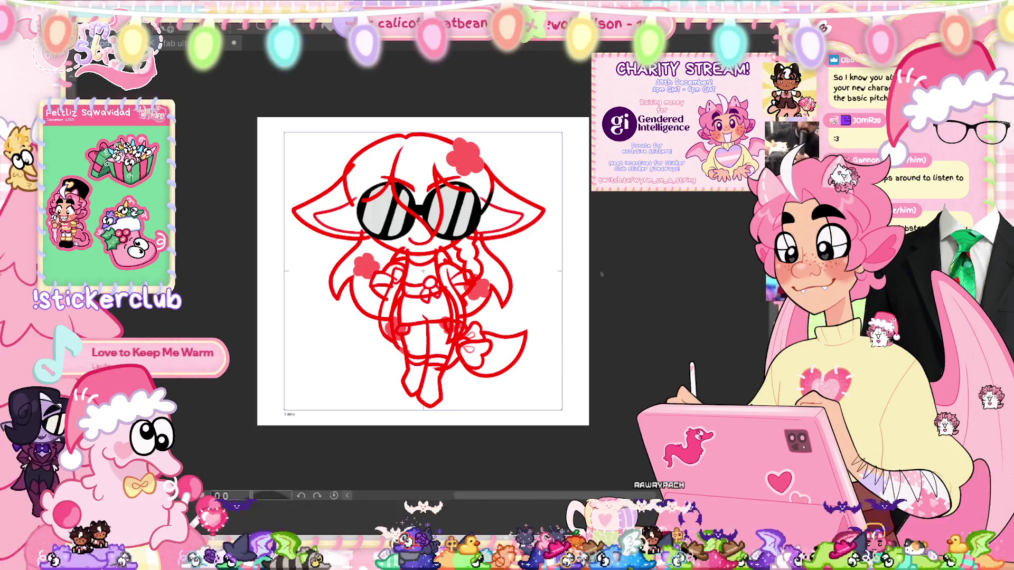
pyautogui.hotkey('ctrl', '+')
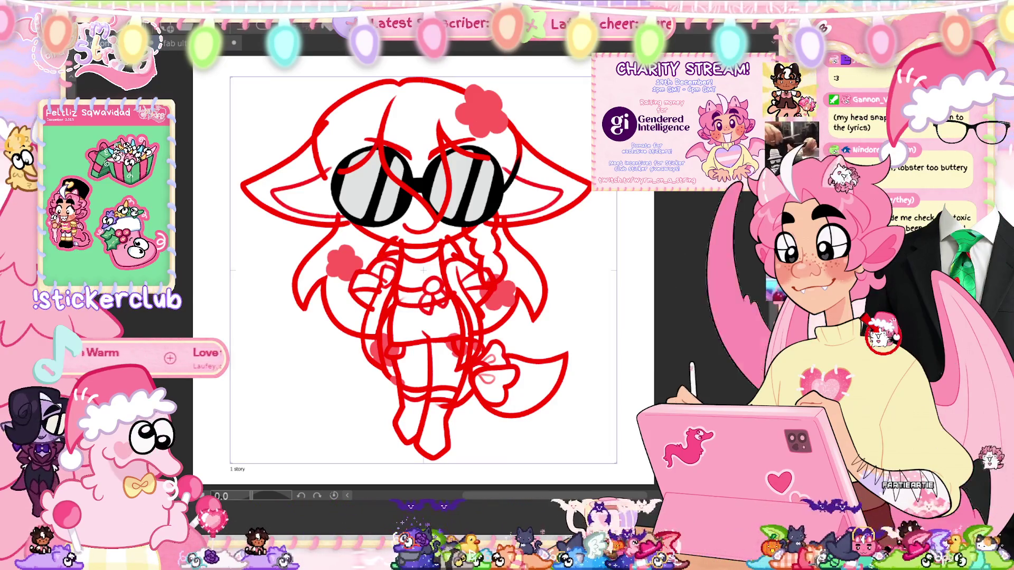
pyautogui.hotkey('ctrl', 'h')
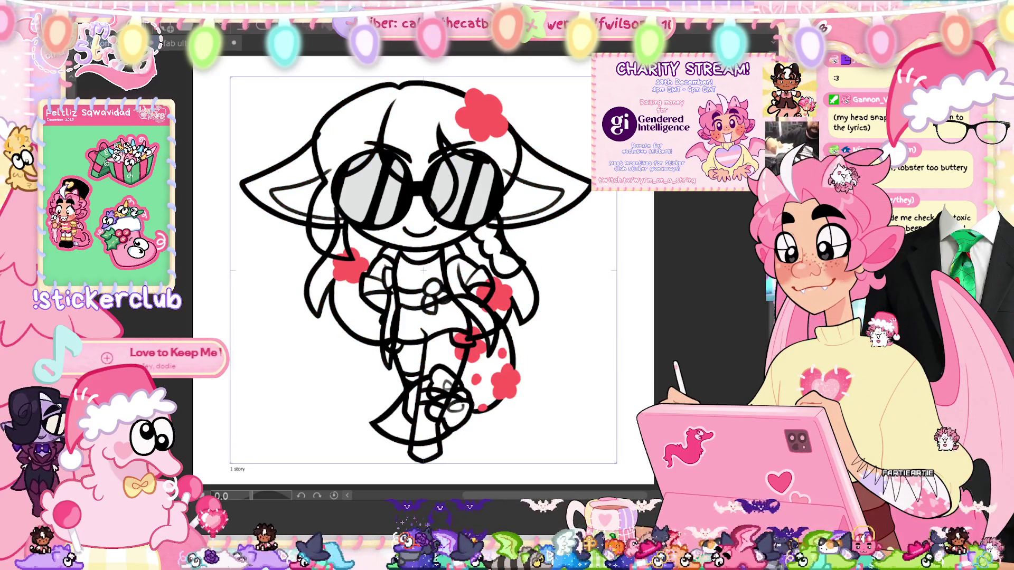
pyautogui.hotkey('ctrl', 'h')
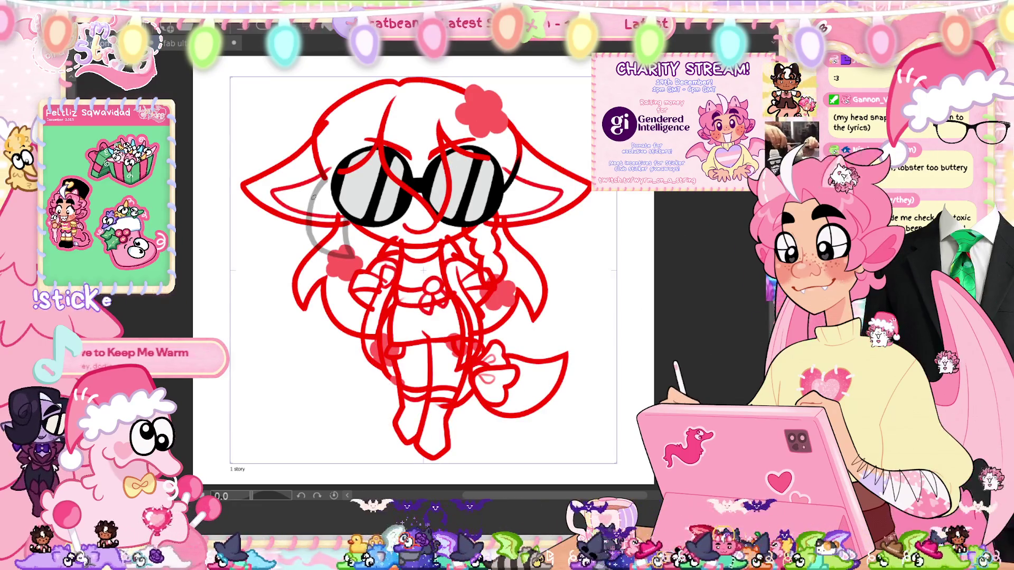
# Zoom in and try inking a loop left of the left lens, undoing each attempt
pyautogui.scroll(4, 317, 196)
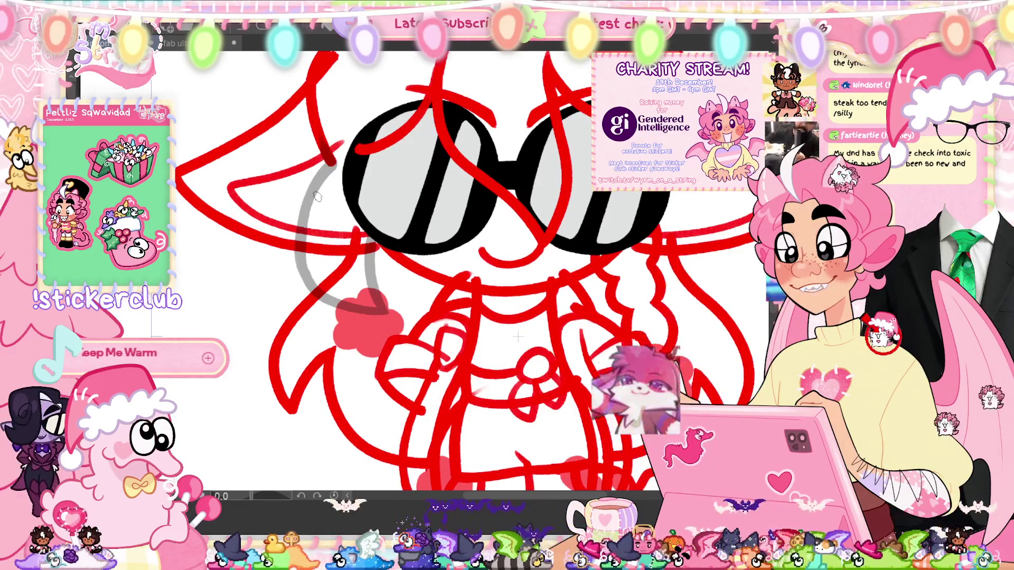
pyautogui.scroll(3, 473, 274)
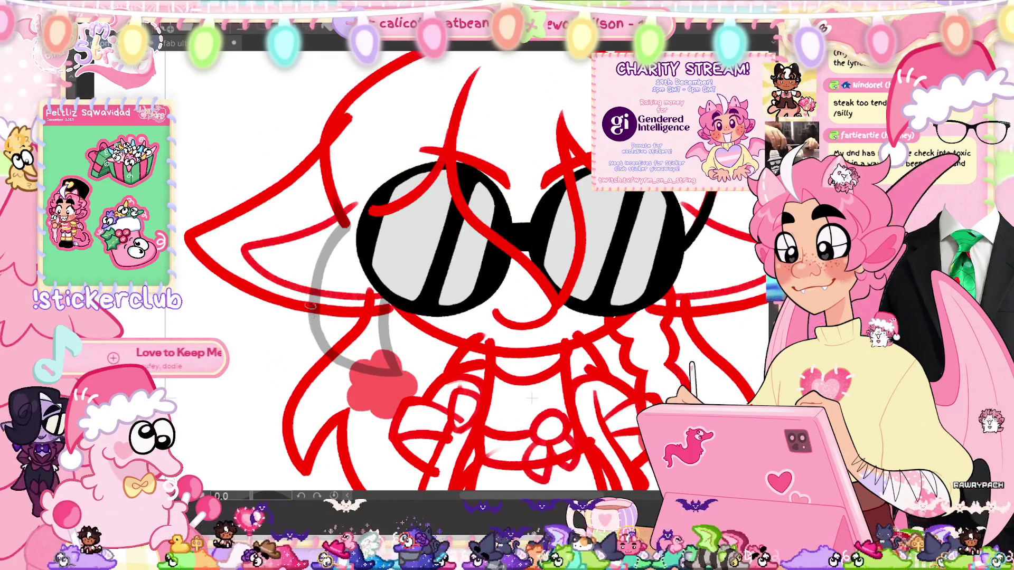
pyautogui.moveTo(349, 211)
pyautogui.mouseDown()
pyautogui.moveTo(293, 285)
pyautogui.moveTo(341, 373)
pyautogui.moveTo(392, 289)
pyautogui.mouseUp()
pyautogui.hotkey('ctrl', 'z')
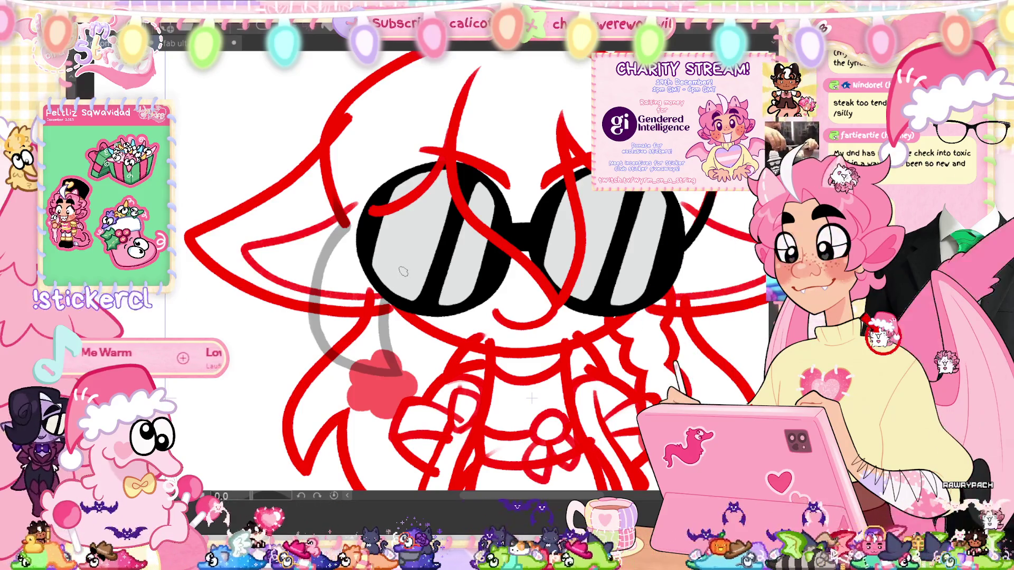
pyautogui.moveTo(343, 224)
pyautogui.mouseDown()
pyautogui.moveTo(288, 317)
pyautogui.moveTo(327, 362)
pyautogui.moveTo(384, 272)
pyautogui.mouseUp()
pyautogui.hotkey('ctrl', 'z')
pyautogui.moveTo(343, 224)
pyautogui.mouseDown()
pyautogui.moveTo(378, 271)
pyautogui.moveTo(296, 248)
pyautogui.moveTo(349, 211)
pyautogui.moveTo(288, 317)
pyautogui.moveTo(373, 295)
pyautogui.mouseUp()
pyautogui.hotkey('ctrl', 'z')
pyautogui.hotkey('ctrl', 'z')
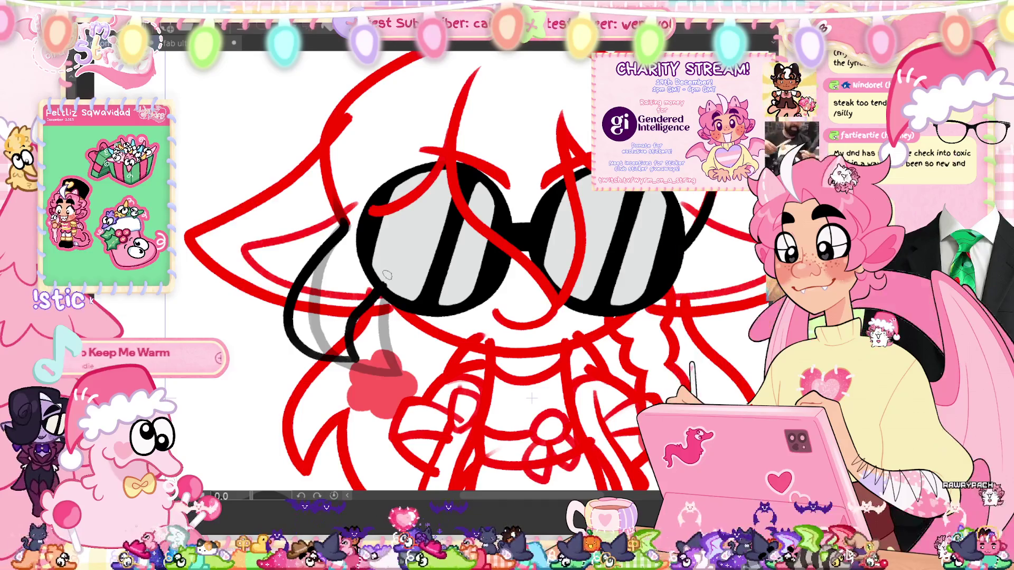
pyautogui.hotkey('ctrl', 'z')
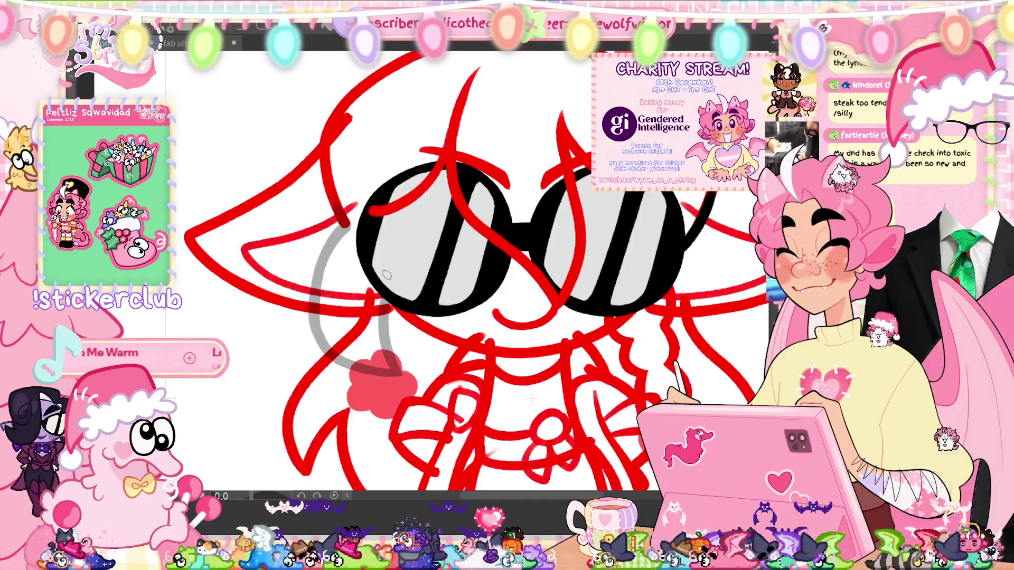
pyautogui.moveTo(343, 227)
pyautogui.mouseDown()
pyautogui.moveTo(293, 330)
pyautogui.moveTo(374, 296)
pyautogui.mouseUp()
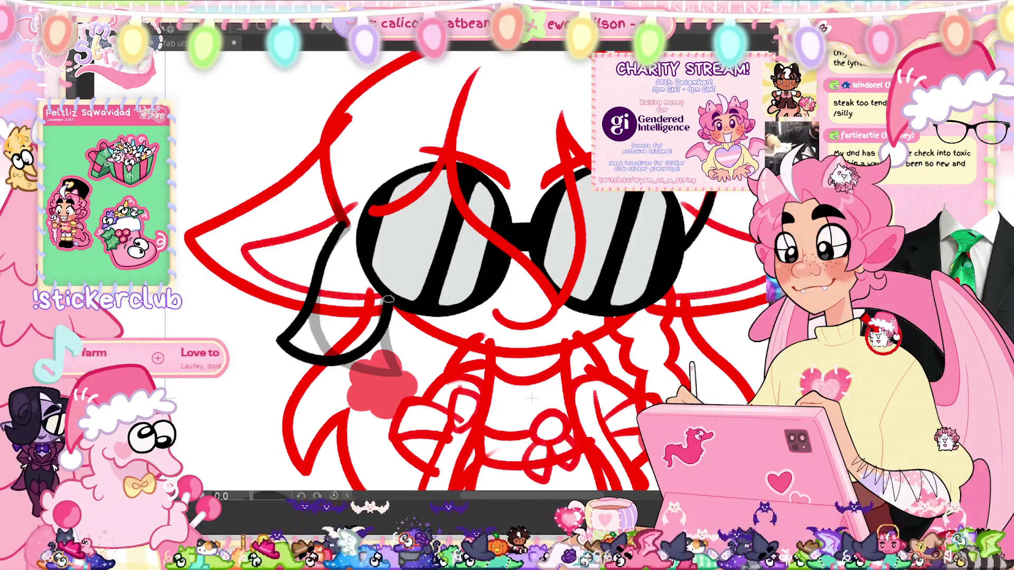
pyautogui.hotkey('ctrl', 'z')
# Settle on a pointed black stroke from the left lens down toward the ear, then zoom out
pyautogui.moveTo(343, 226); pyautogui.dragTo(330, 288)
pyautogui.hotkey('ctrl', 'z')
pyautogui.moveTo(343, 226)
pyautogui.mouseDown()
pyautogui.moveTo(330, 285)
pyautogui.moveTo(290, 345)
pyautogui.moveTo(370, 362)
pyautogui.moveTo(390, 274)
pyautogui.mouseUp()
pyautogui.hotkey('ctrl', 'z')
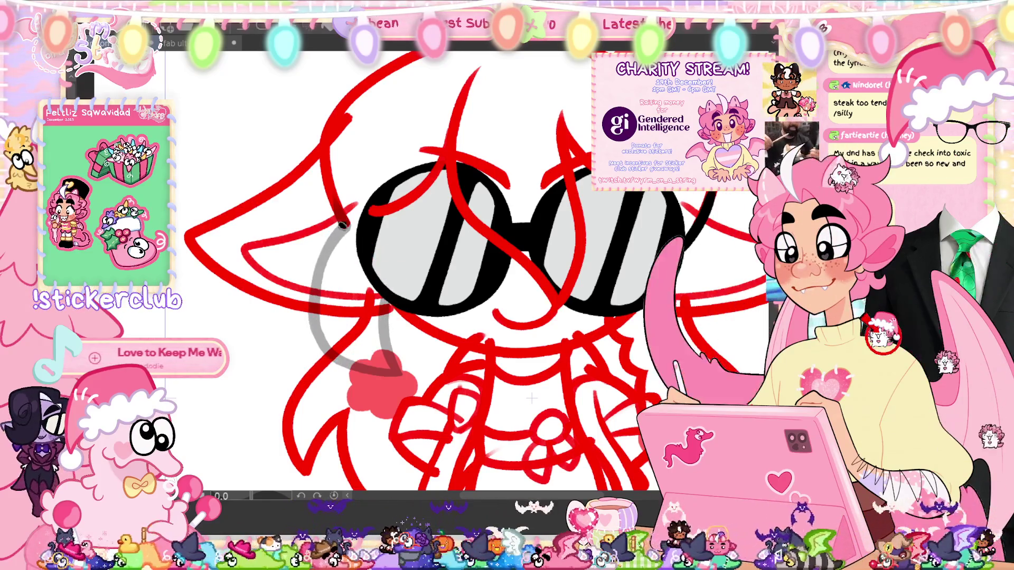
pyautogui.moveTo(292, 347); pyautogui.dragTo(410, 299)
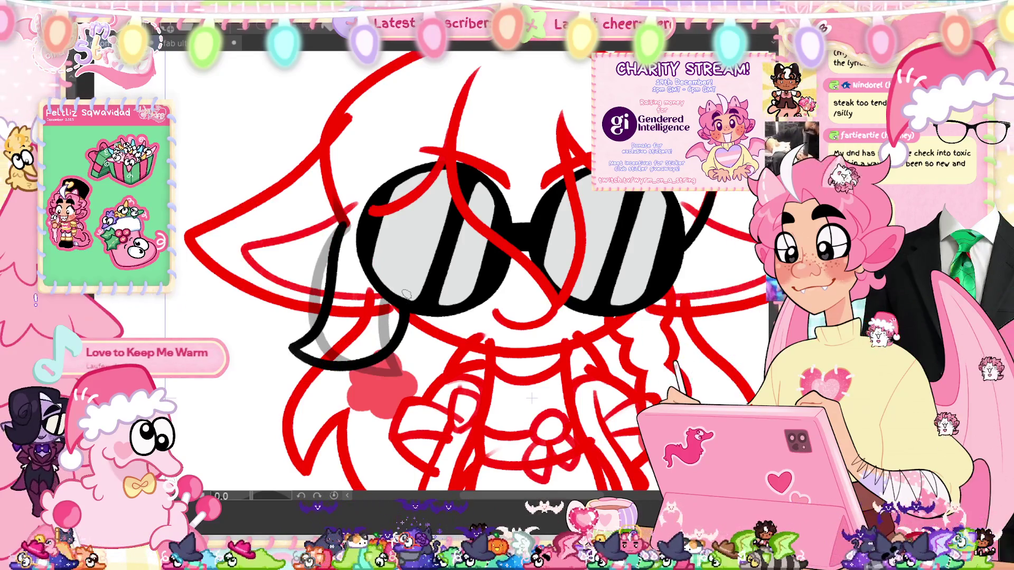
pyautogui.hotkey('ctrl', 'z')
pyautogui.hotkey('ctrl', 'z')
pyautogui.moveTo(344, 223); pyautogui.dragTo(380, 293)
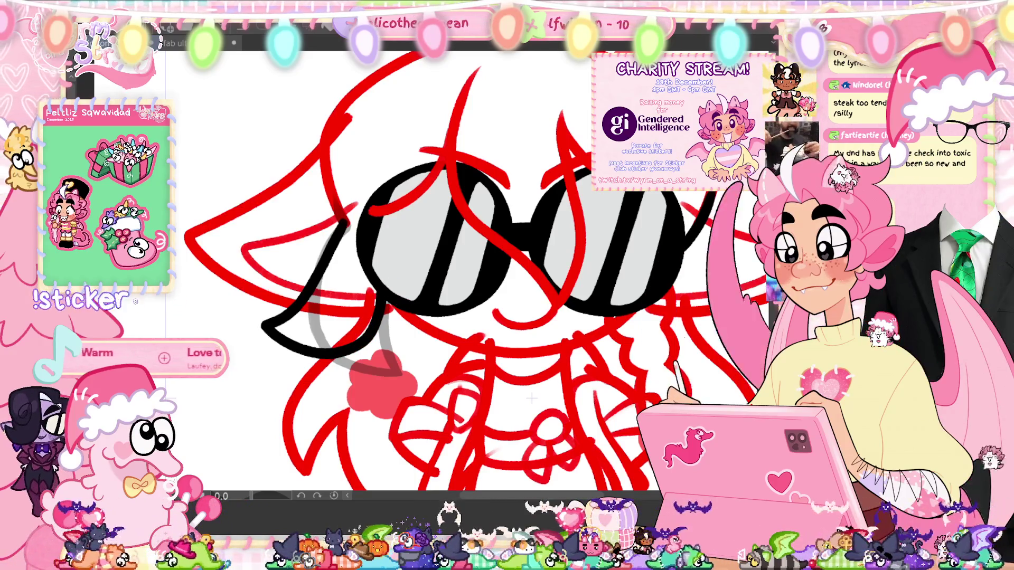
pyautogui.hotkey('ctrl', 'z')
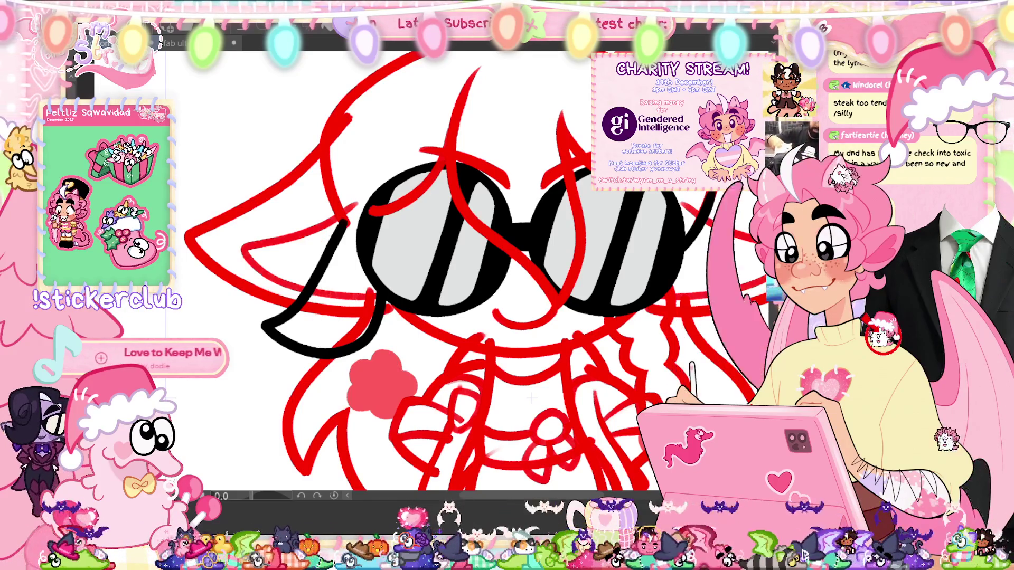
pyautogui.hotkey('ctrl', 'z')
pyautogui.hotkey('ctrl', 'y')
pyautogui.hotkey('ctrl', '0')
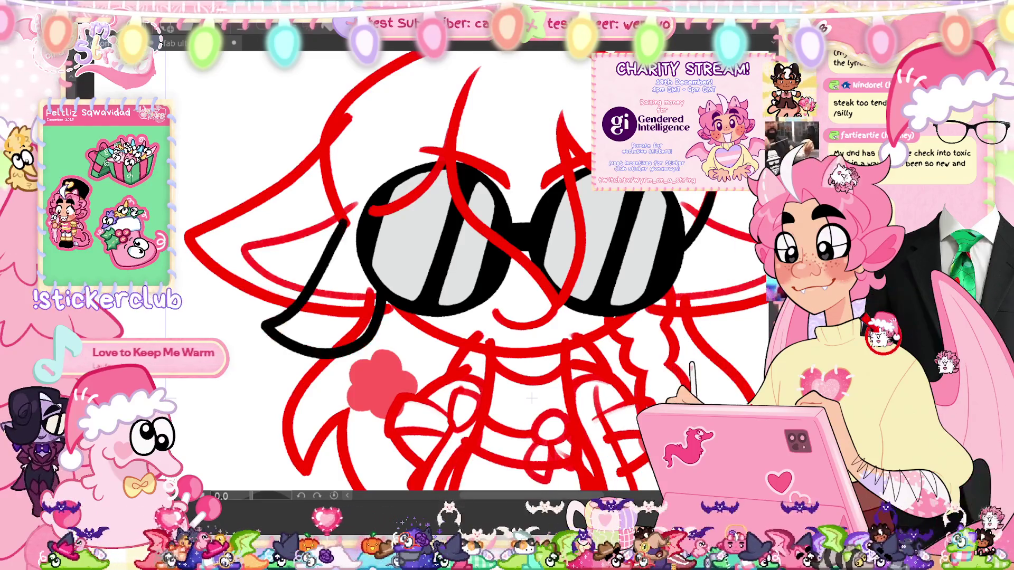
pyautogui.press('Tab')
# Play and pause the animation, flip between frames 7 and 9, then stop on frame 3
pyautogui.click(243, 408)
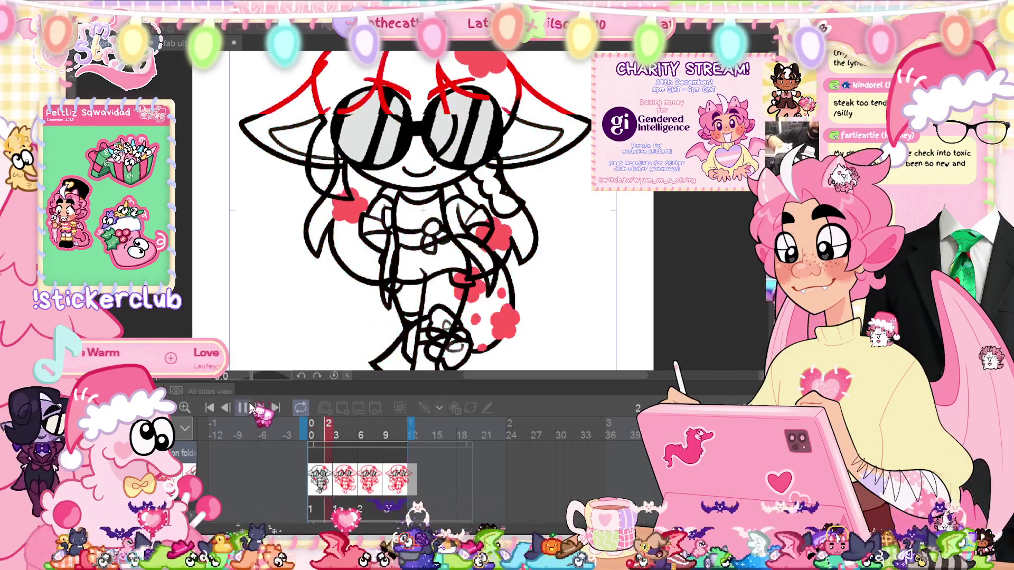
pyautogui.click(243, 408)
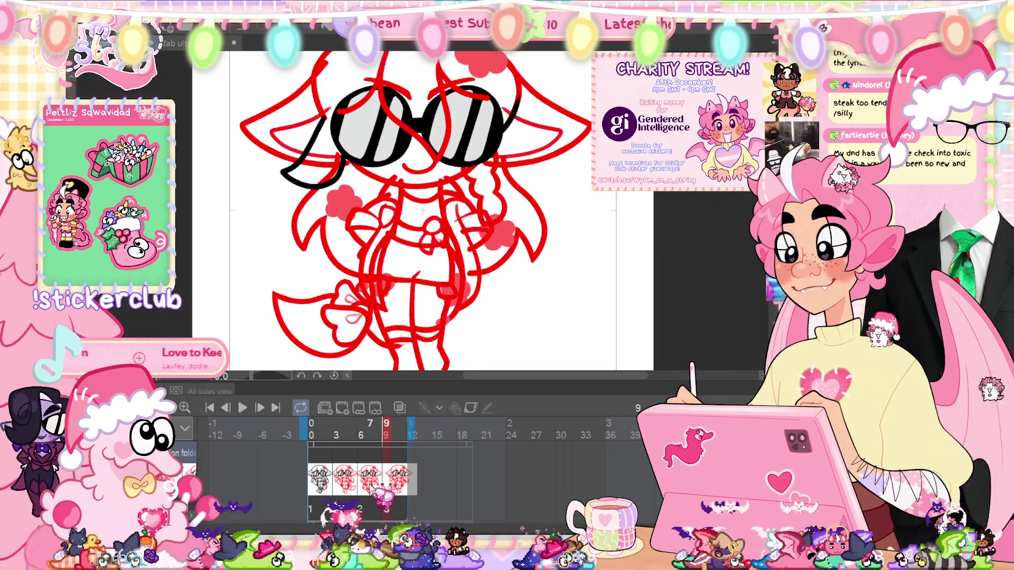
pyautogui.click(372, 486)
pyautogui.click(385, 488)
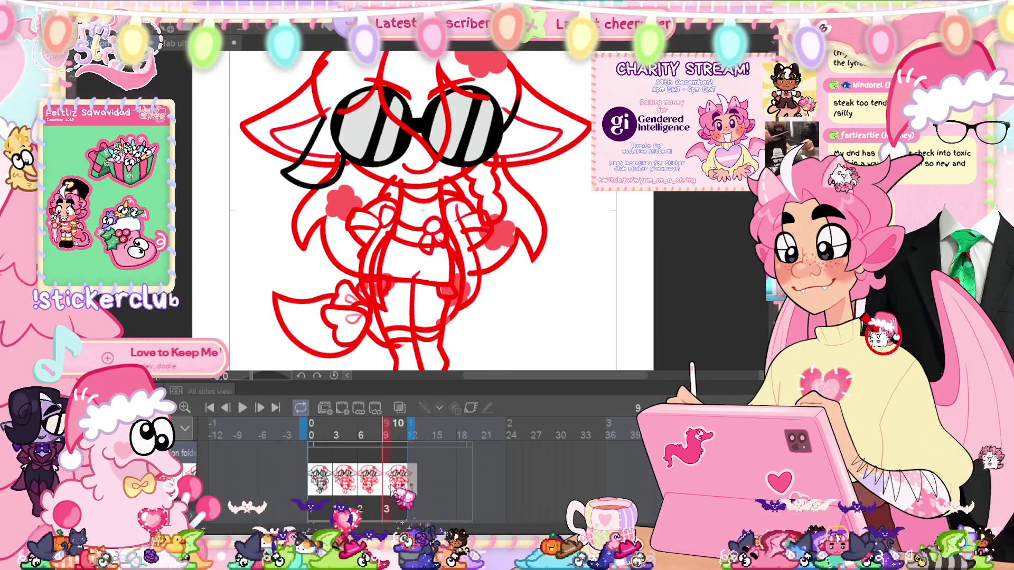
pyautogui.click(393, 491)
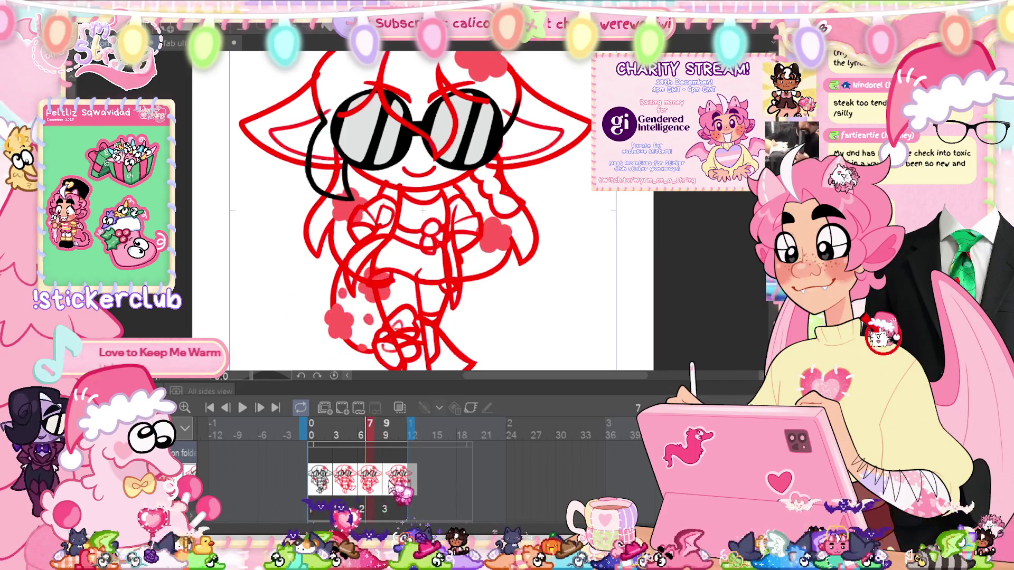
pyautogui.click(372, 489)
pyautogui.click(401, 493)
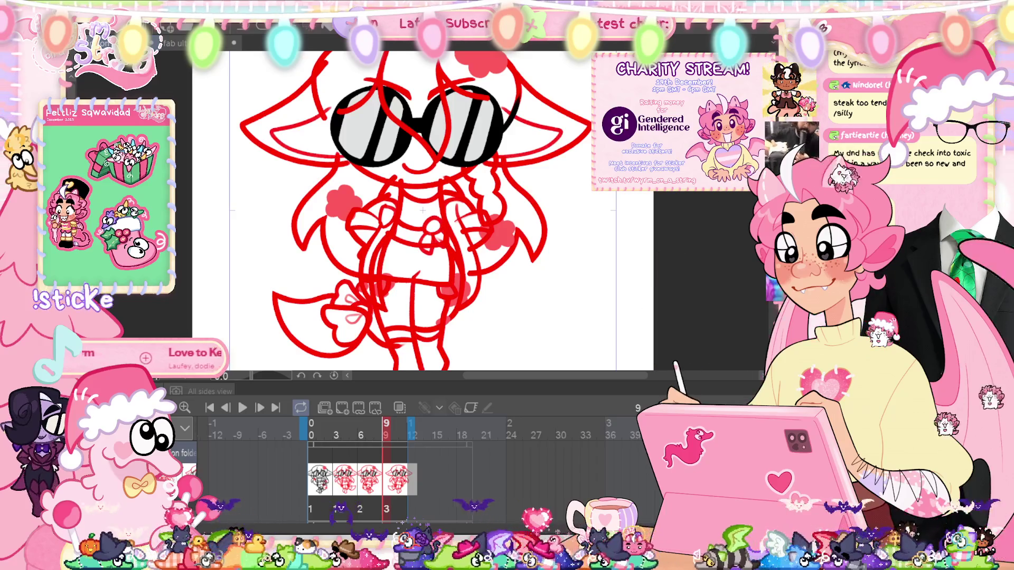
pyautogui.click(343, 489)
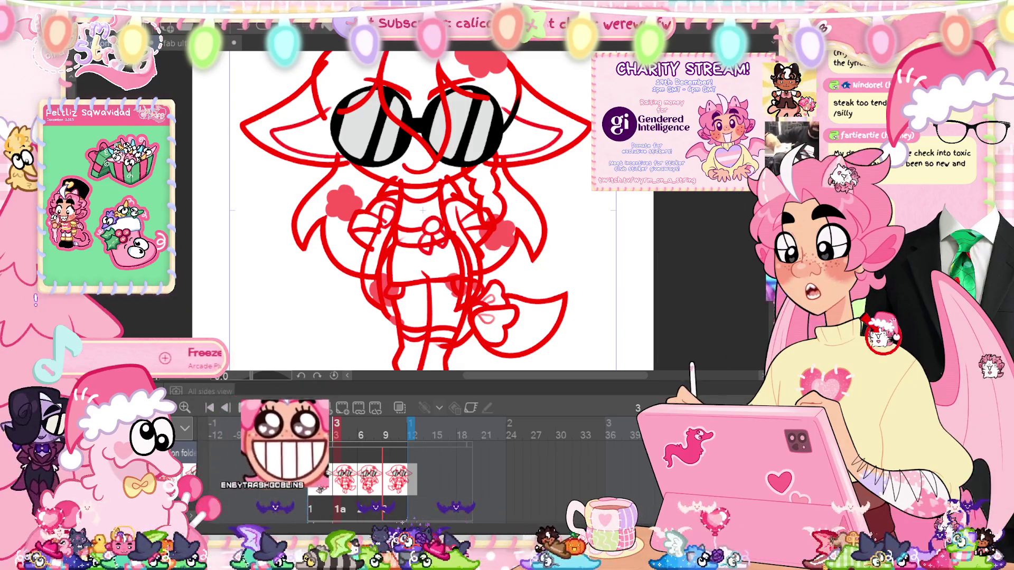
# Select frame 3 on the timeline where the 1a cel goes
pyautogui.click(311, 429)
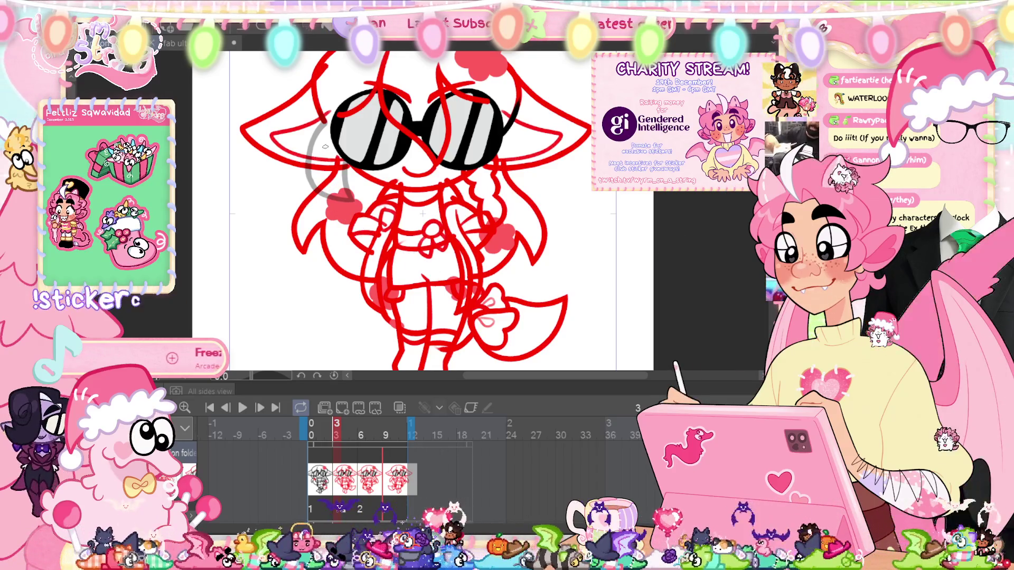
# Zoom in on the left lens and open a transform box on the grey sketch curve
pyautogui.scroll(2, 324, 119)
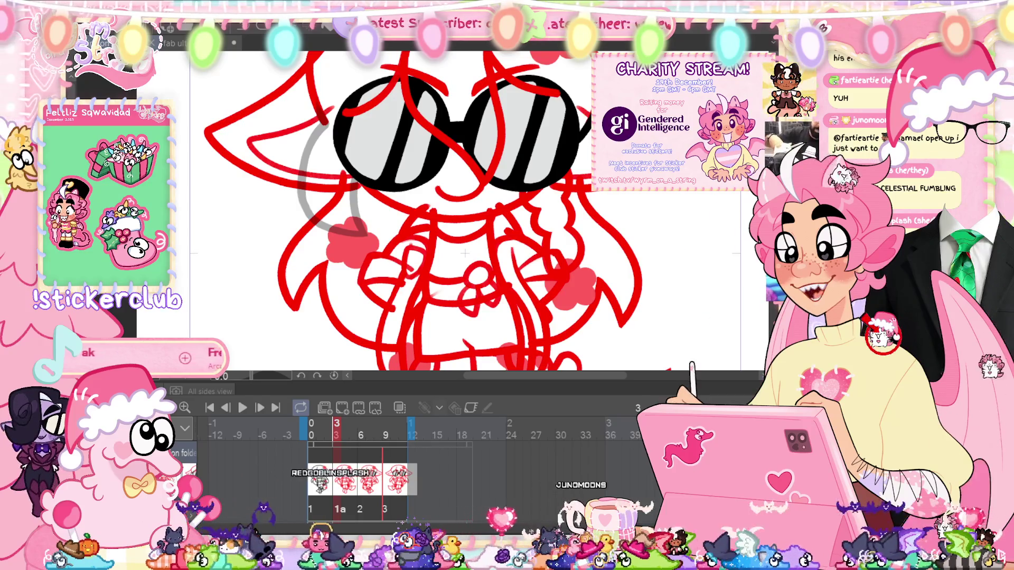
pyautogui.hotkey('ctrl', 't')
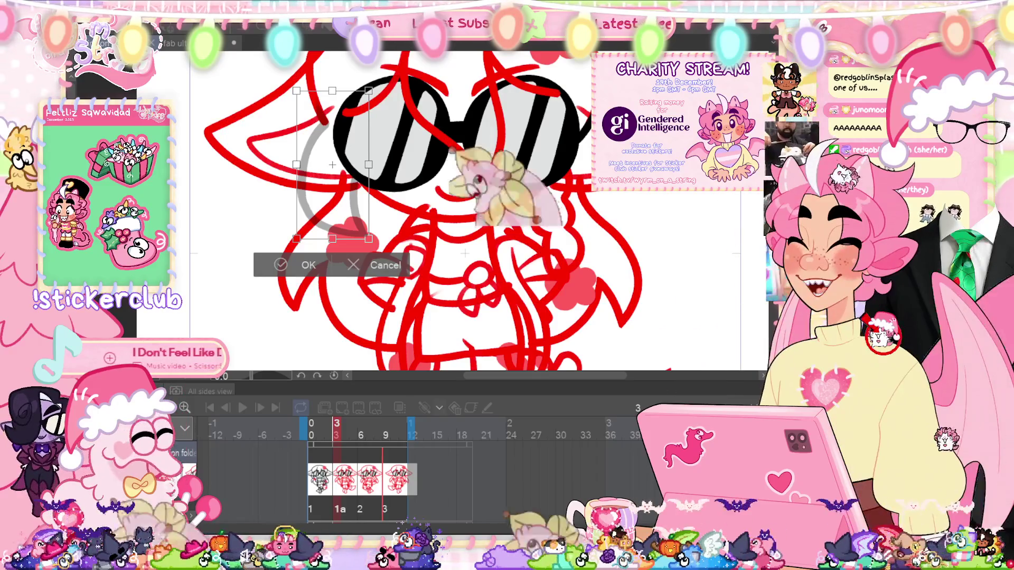
# Discard the pending transform, rotate and nudge right the first frame's left-ear line art, then play
pyautogui.press('p')
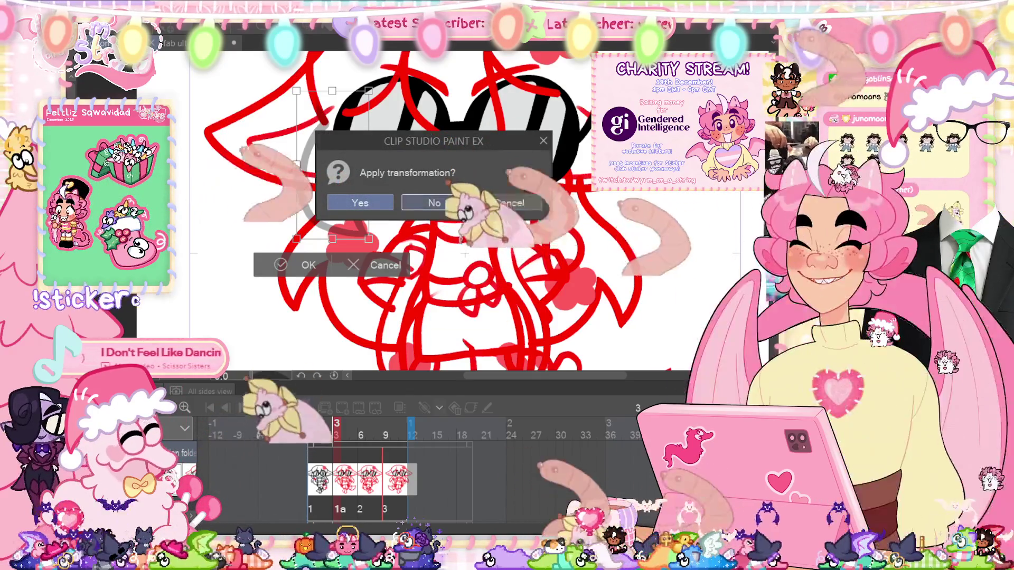
pyautogui.press('Return')
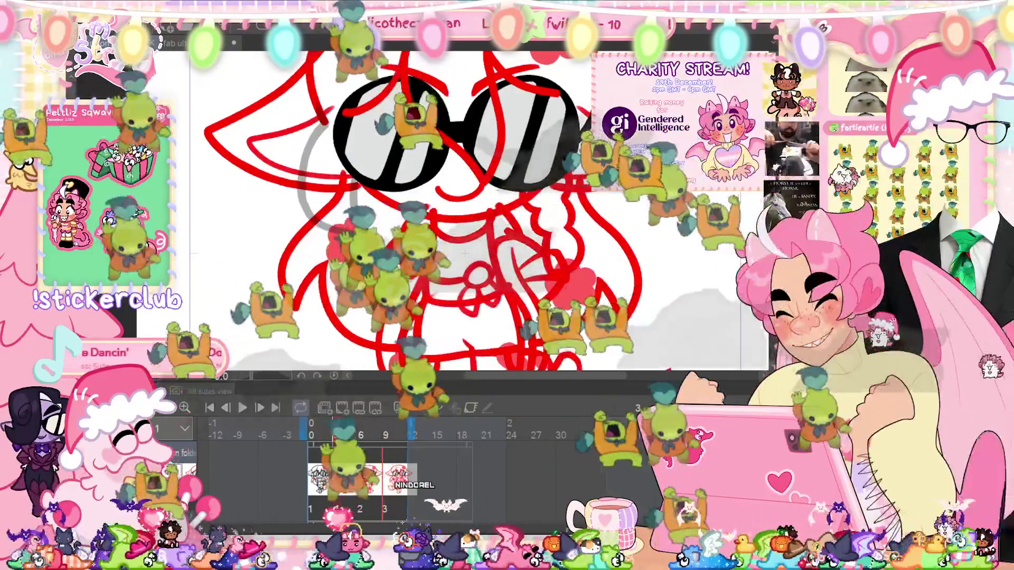
pyautogui.hotkey('ctrl', 'v')
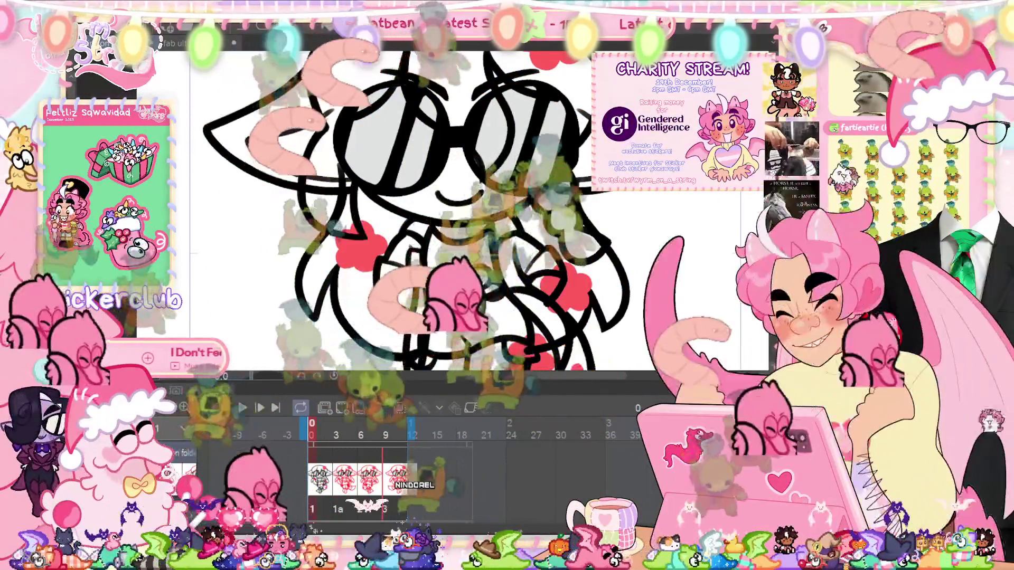
pyautogui.hotkey('ctrl', 't')
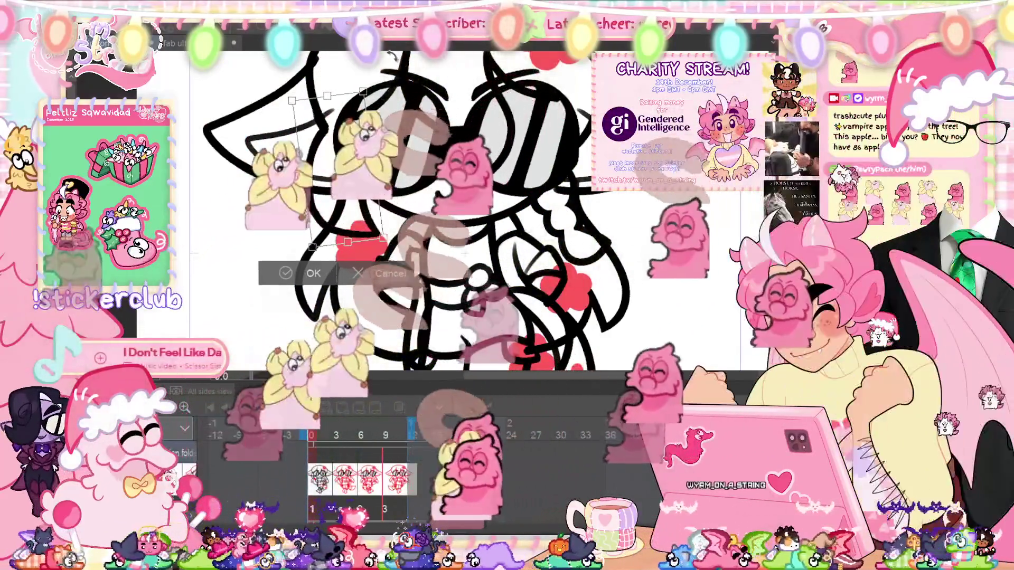
pyautogui.moveTo(378, 85); pyautogui.dragTo(394, 103)
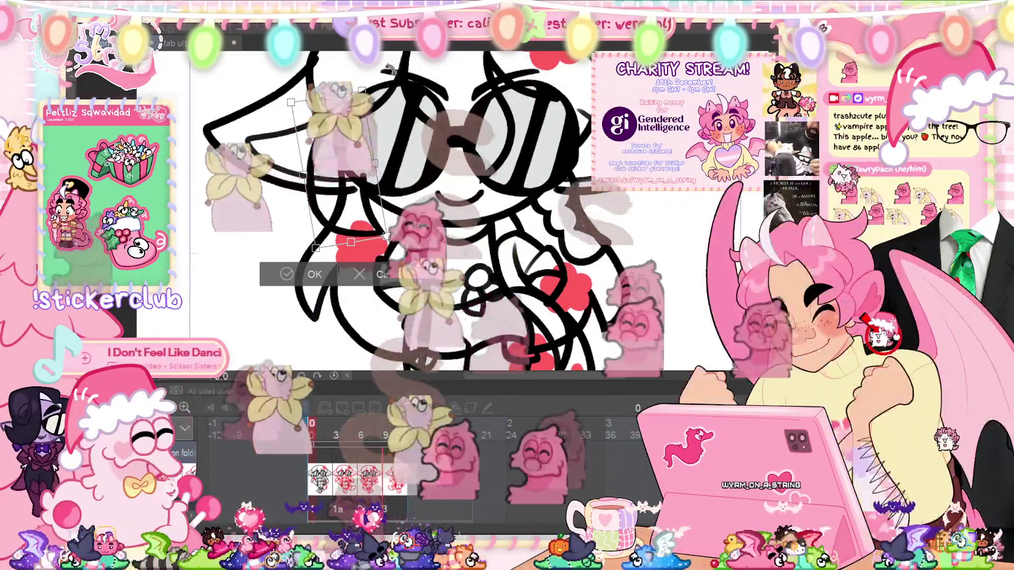
pyautogui.moveTo(389, 69); pyautogui.dragTo(393, 72)
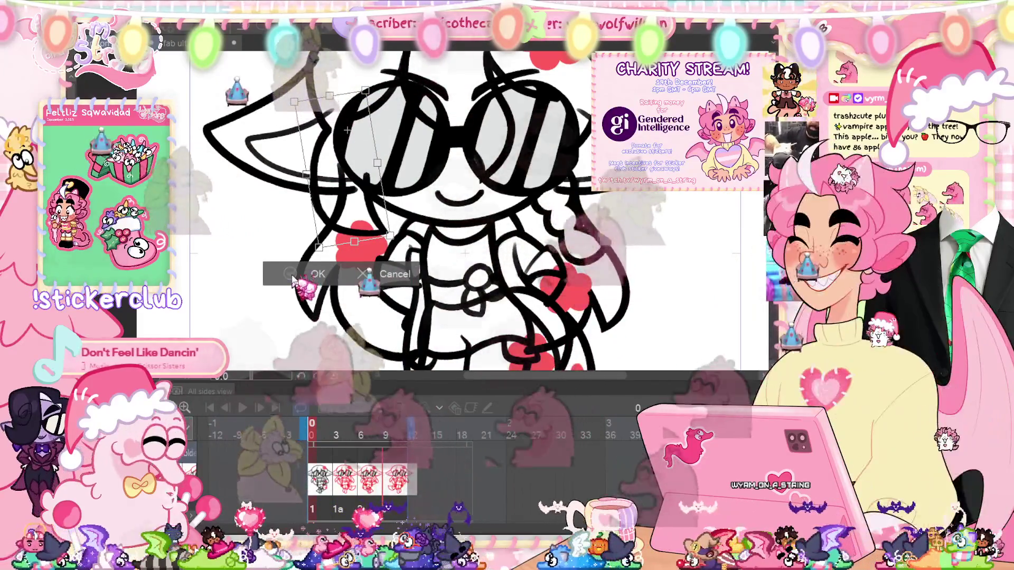
pyautogui.click(294, 274)
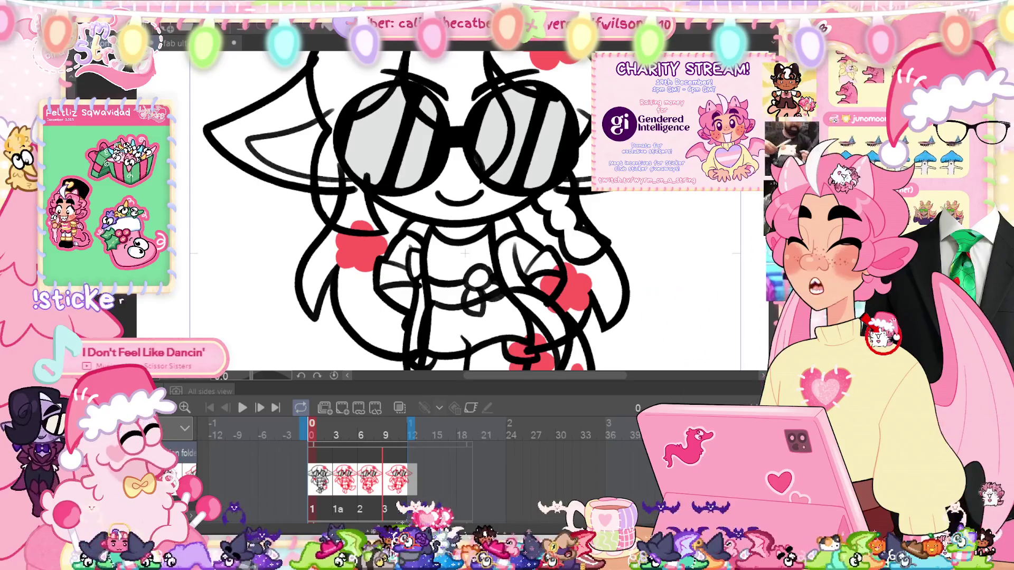
pyautogui.press('space')
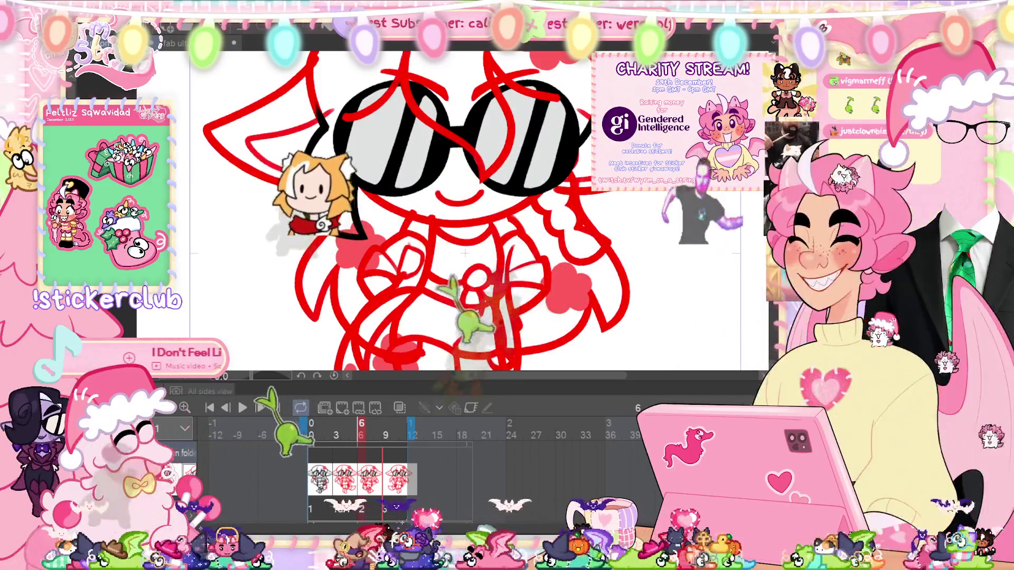
# Stop playback and delete two layers on frame 6, confirming each deletion
pyautogui.press('space')
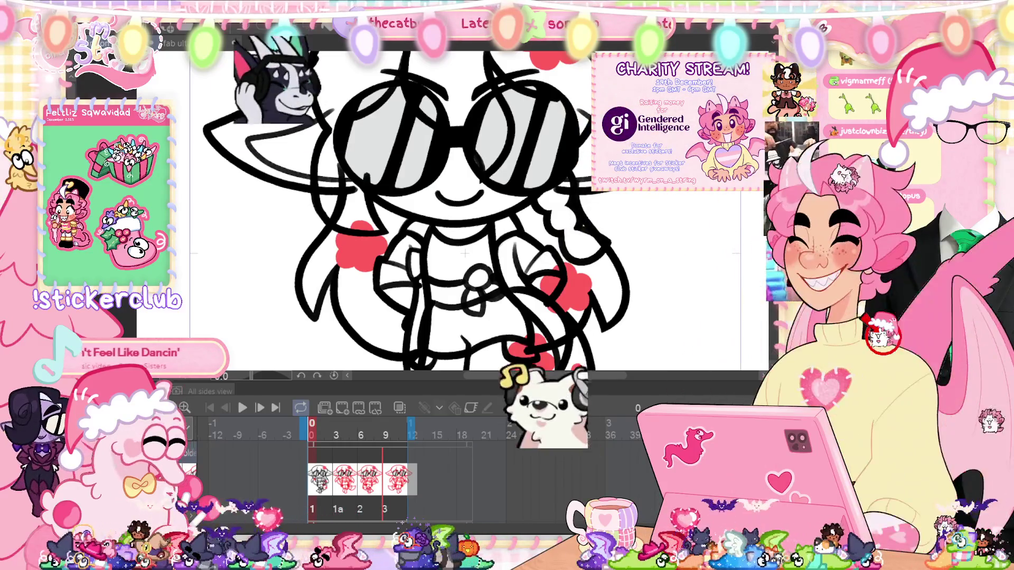
pyautogui.click(361, 428)
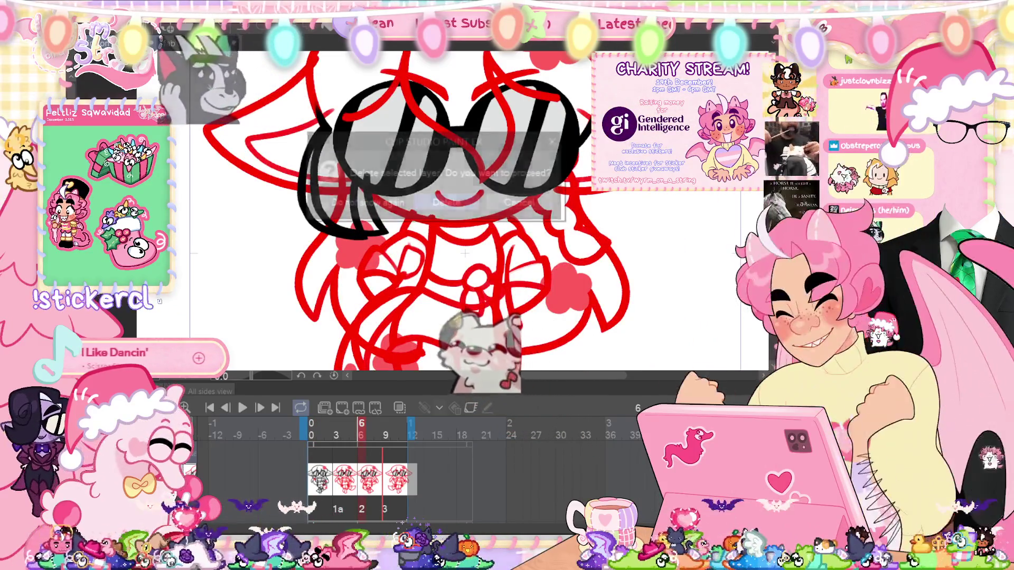
pyautogui.press('Delete')
pyautogui.click(450, 201)
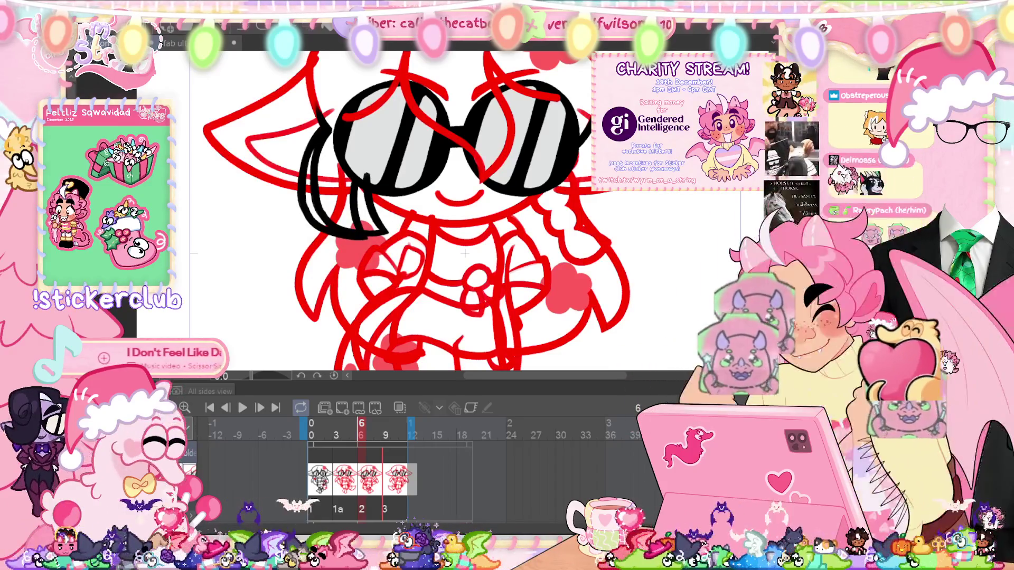
pyautogui.press('Delete')
pyautogui.click(449, 200)
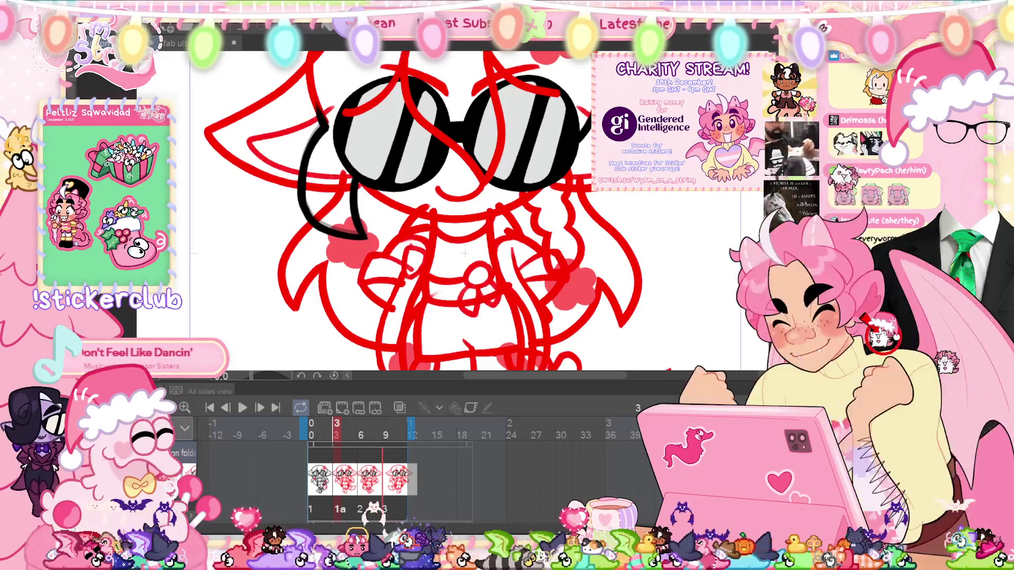
# Keep the black strokes left of the glasses by restoring their deleted layer, then preview the animation
pyautogui.hotkey('ctrl', 't')
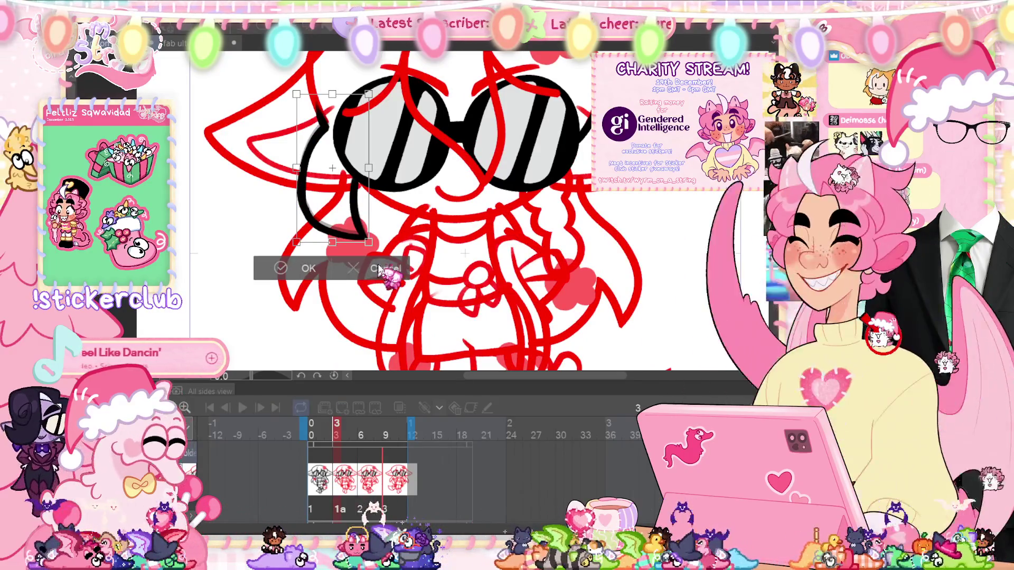
pyautogui.click(379, 268)
pyautogui.press('Delete')
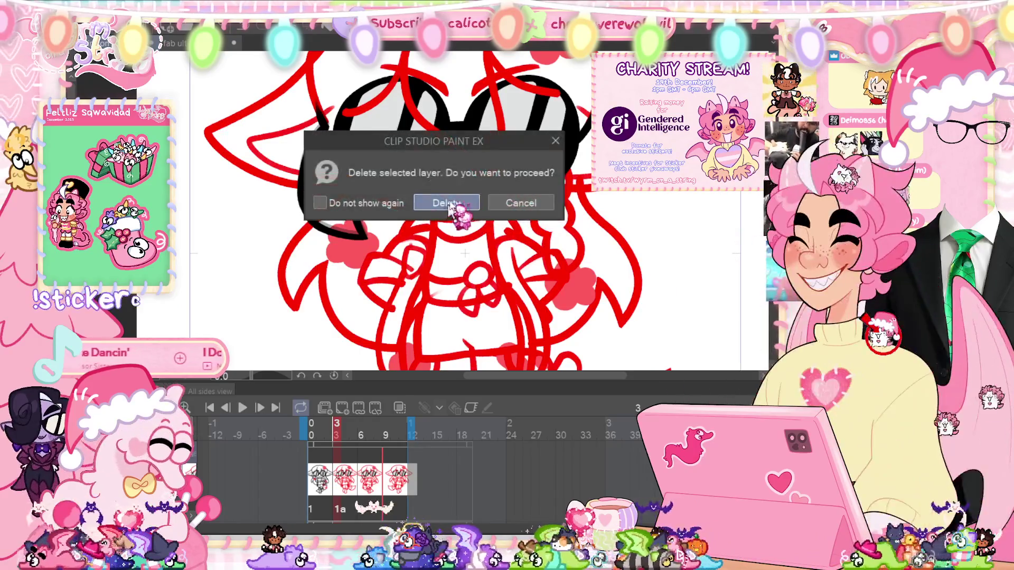
pyautogui.click(450, 204)
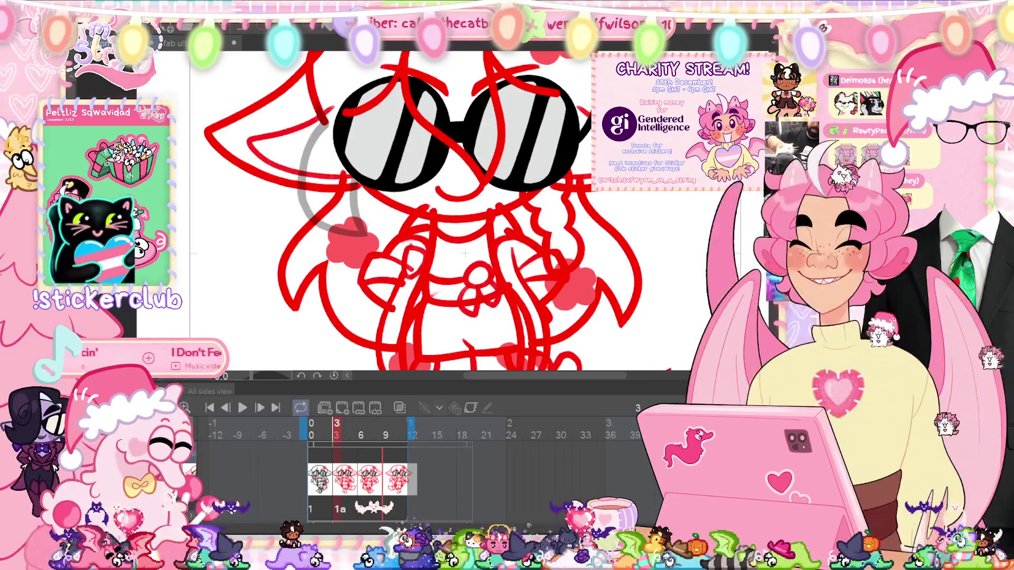
pyautogui.hotkey('ctrl', 'z')
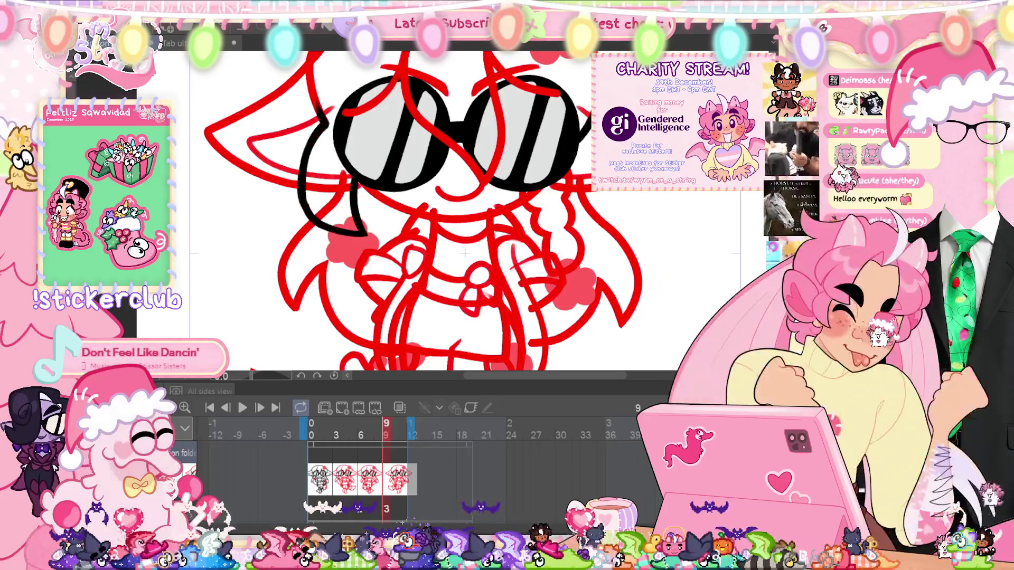
pyautogui.click(242, 407)
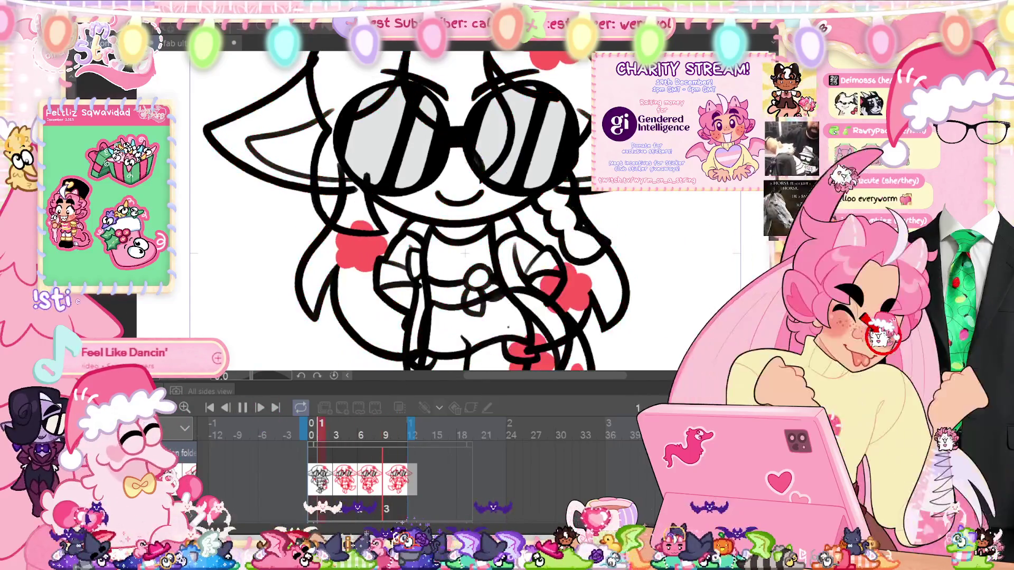
# Stop playback, return to frame 0, and commit a transform on the left lens area
pyautogui.hotkey('ctrl', '-')
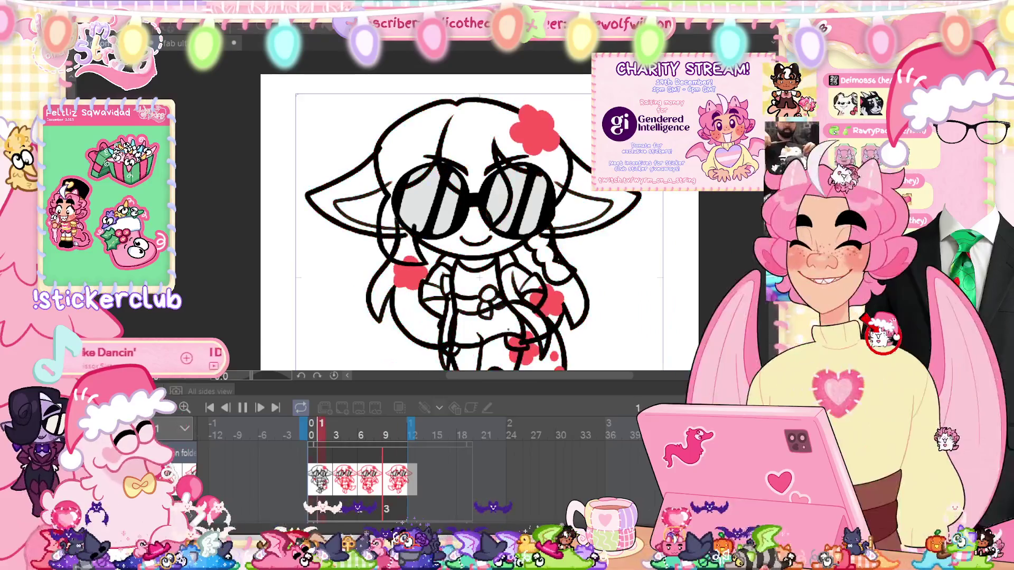
pyautogui.click(243, 411)
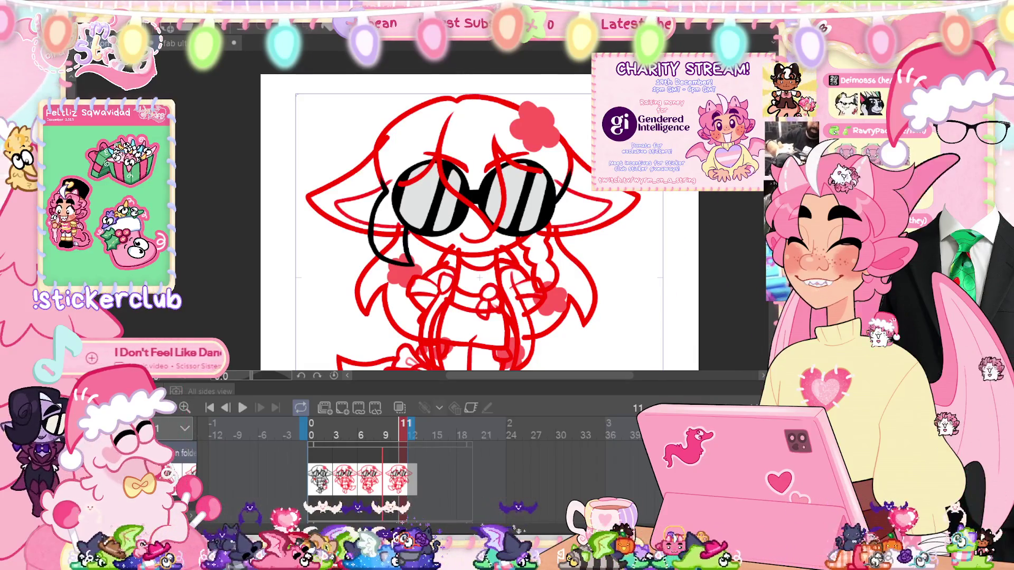
pyautogui.press('Home')
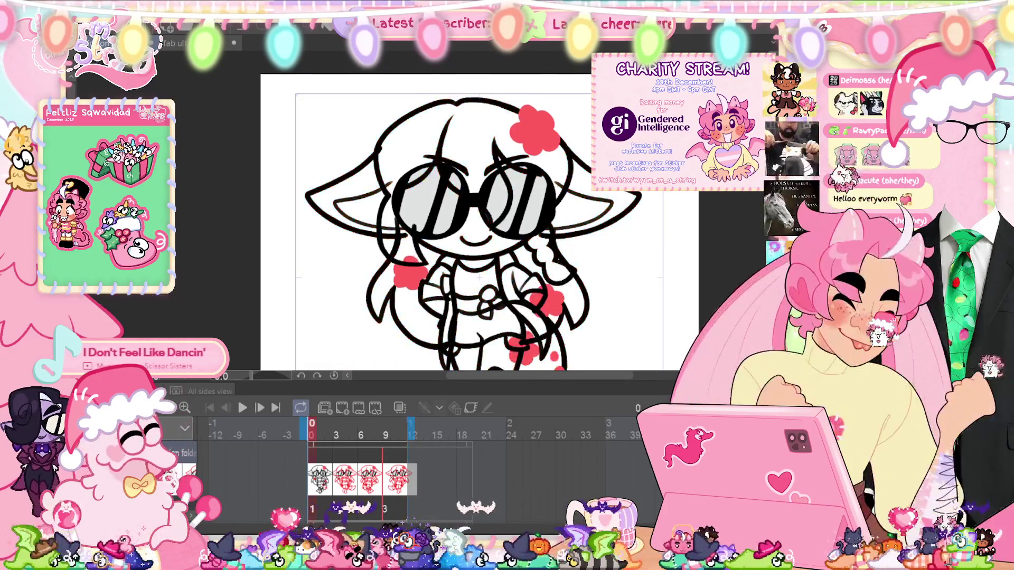
pyautogui.hotkey('ctrl', 't')
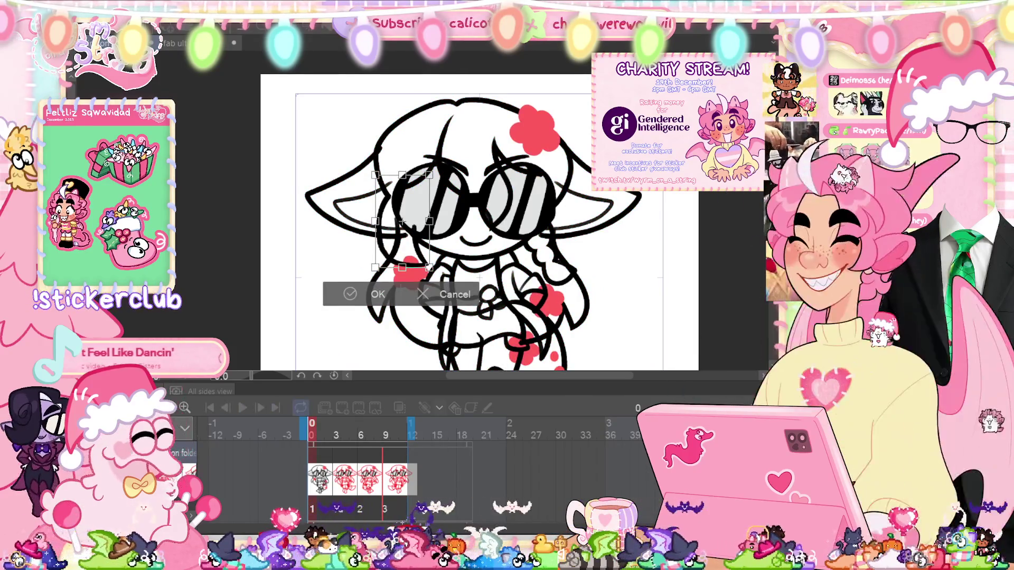
pyautogui.click(355, 298)
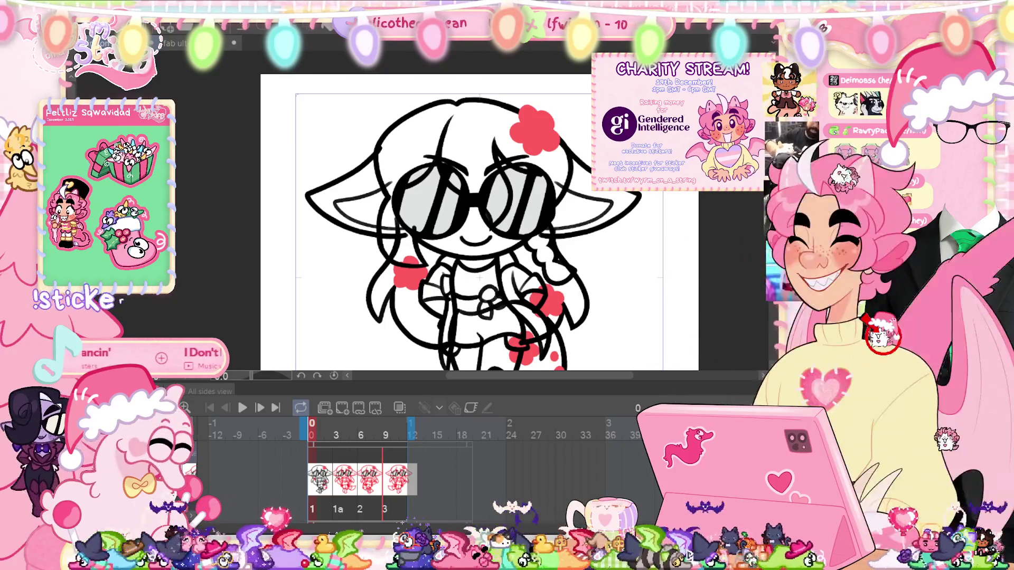
# Flip between frames 0 and 3 to compare the lens area, then advance to frame 6
pyautogui.press('Right')
pyautogui.press('Left')
pyautogui.press('Right')
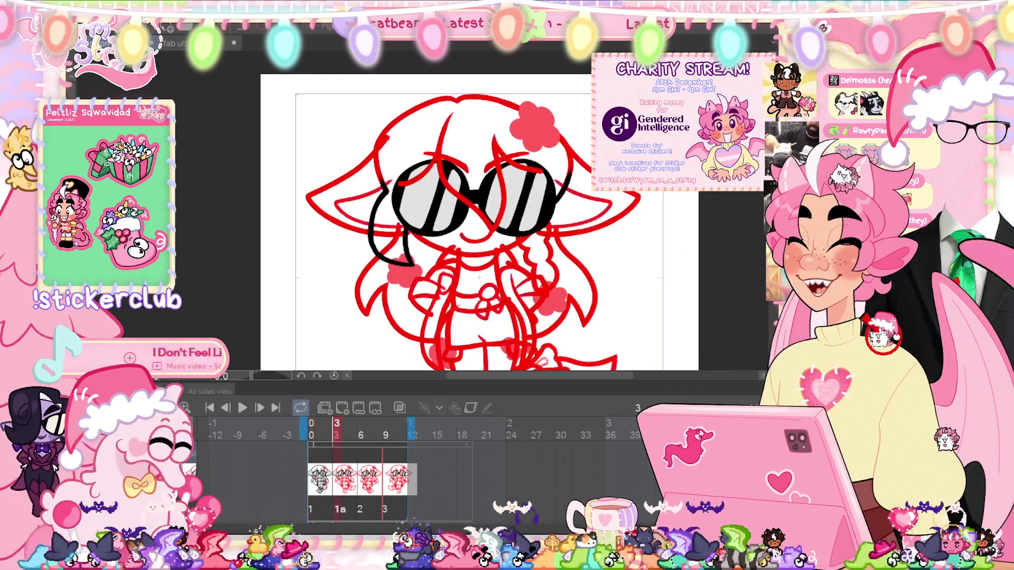
pyautogui.press('Left')
pyautogui.press('Right')
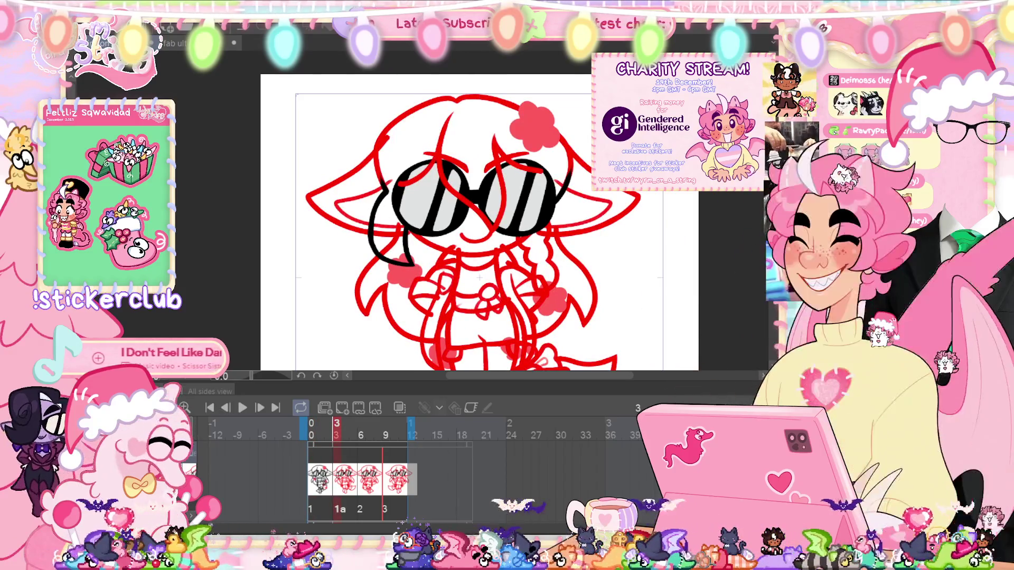
pyautogui.press('Left')
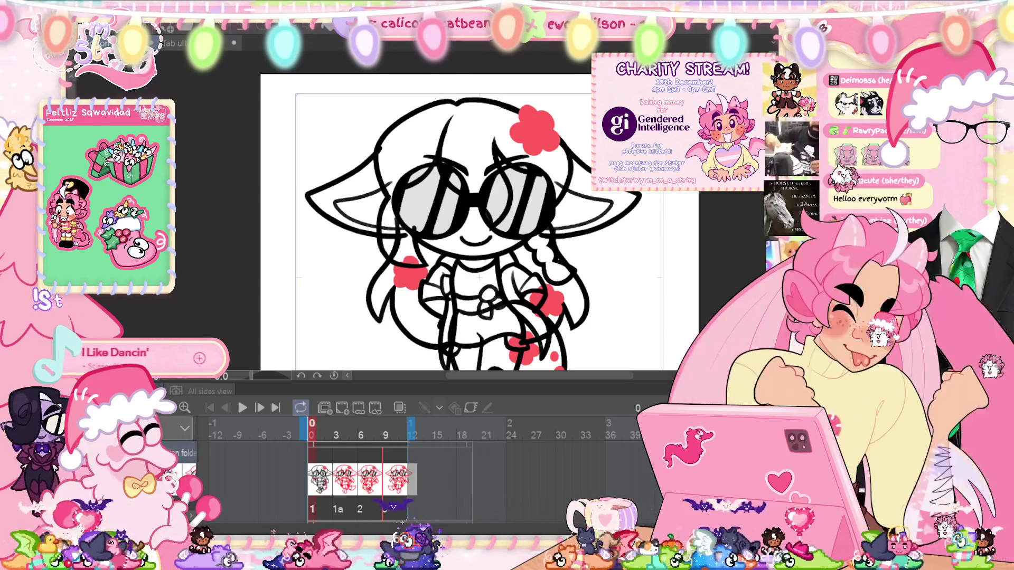
pyautogui.press('Right')
pyautogui.press('Right')
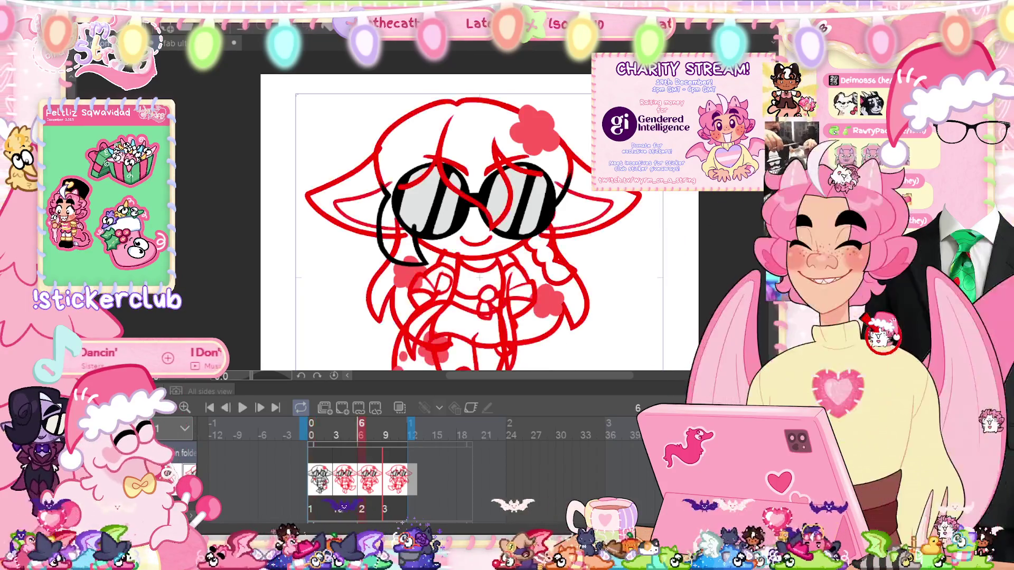
# Cancel a layer deletion on frame 6, preview the animation, and return to frame 0
pyautogui.press('Delete')
pyautogui.click(516, 201)
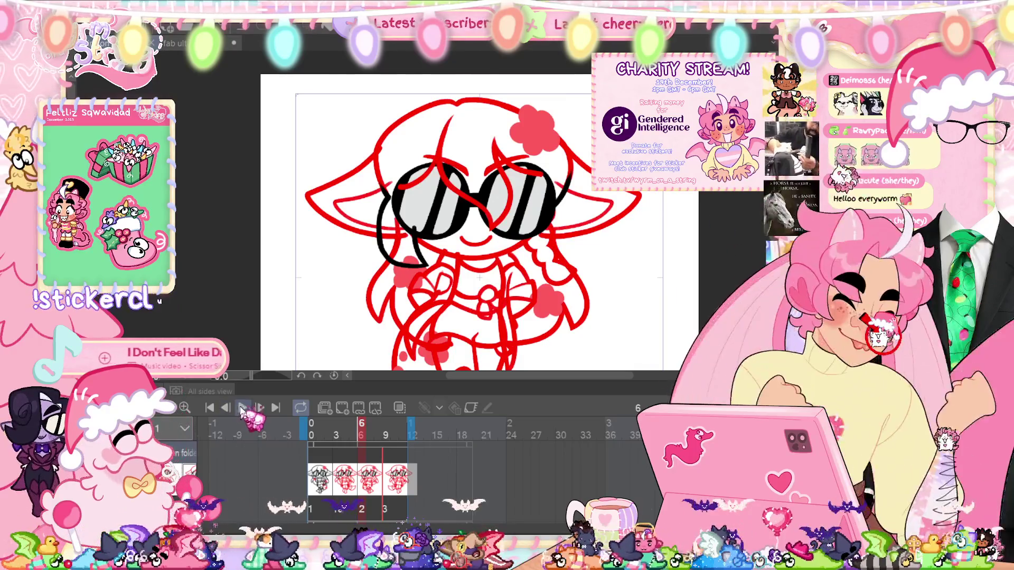
pyautogui.click(243, 408)
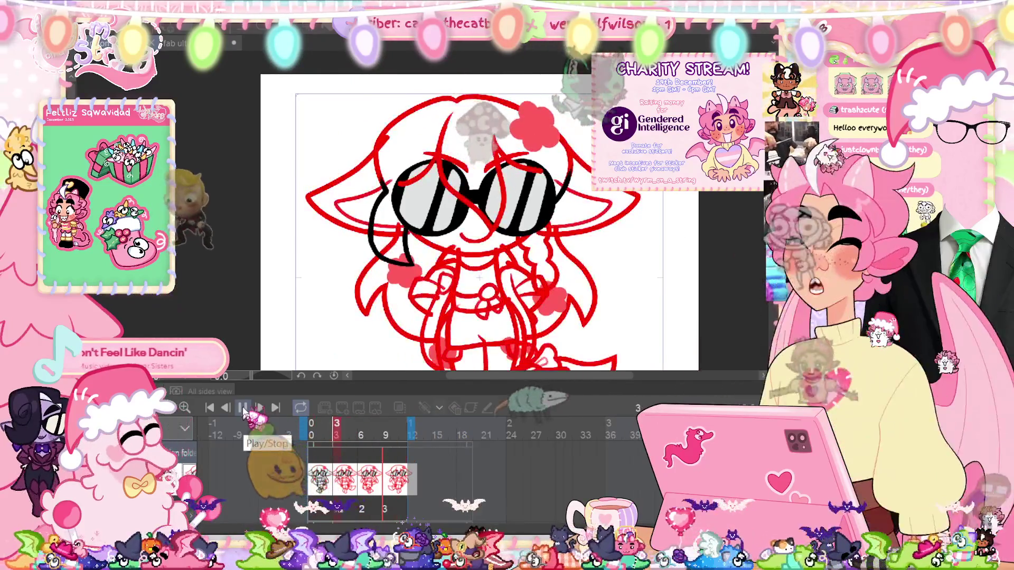
pyautogui.click(242, 409)
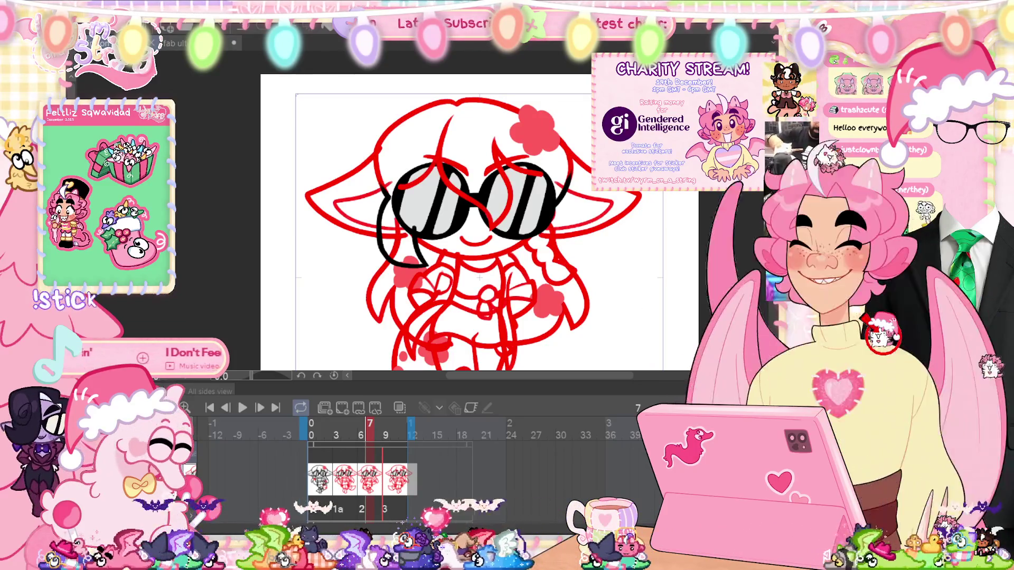
pyautogui.press('Home')
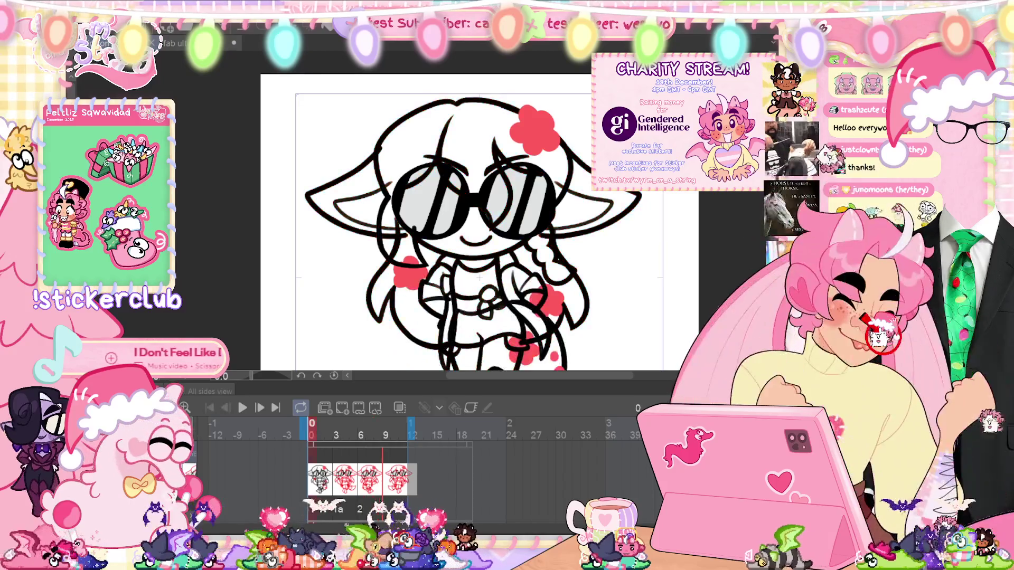
# Select the strokes around the first frame's left lens and rotate them slightly clockwise
pyautogui.hotkey('ctrl', '+')
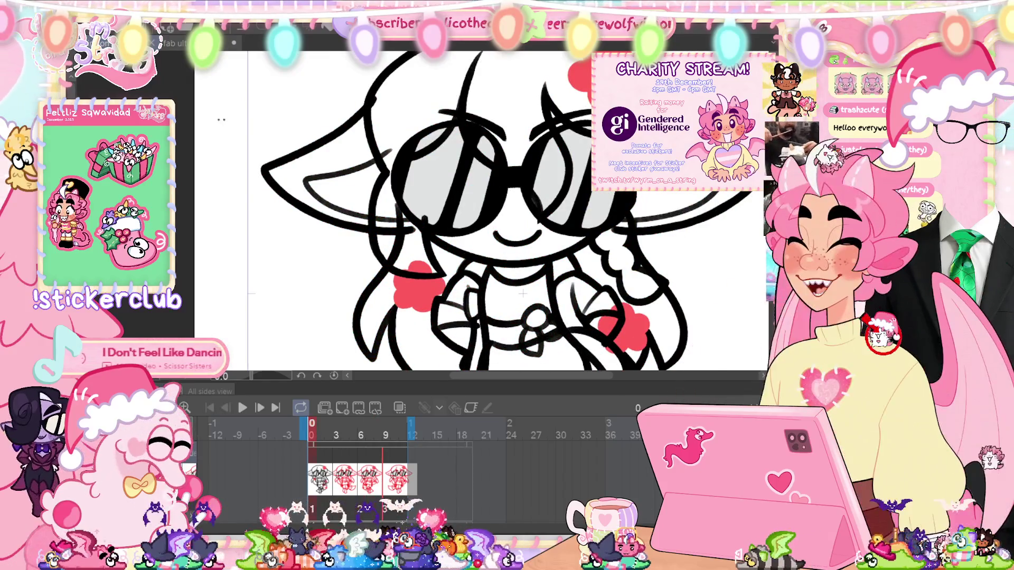
pyautogui.moveTo(367, 142); pyautogui.dragTo(447, 281)
pyautogui.hotkey('ctrl', 't')
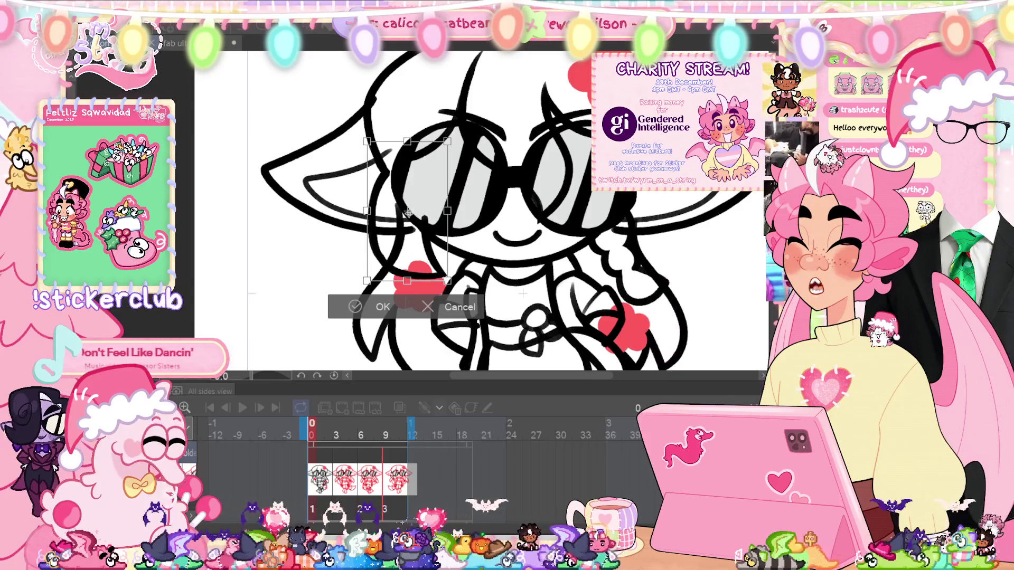
pyautogui.moveTo(490, 87); pyautogui.dragTo(500, 92)
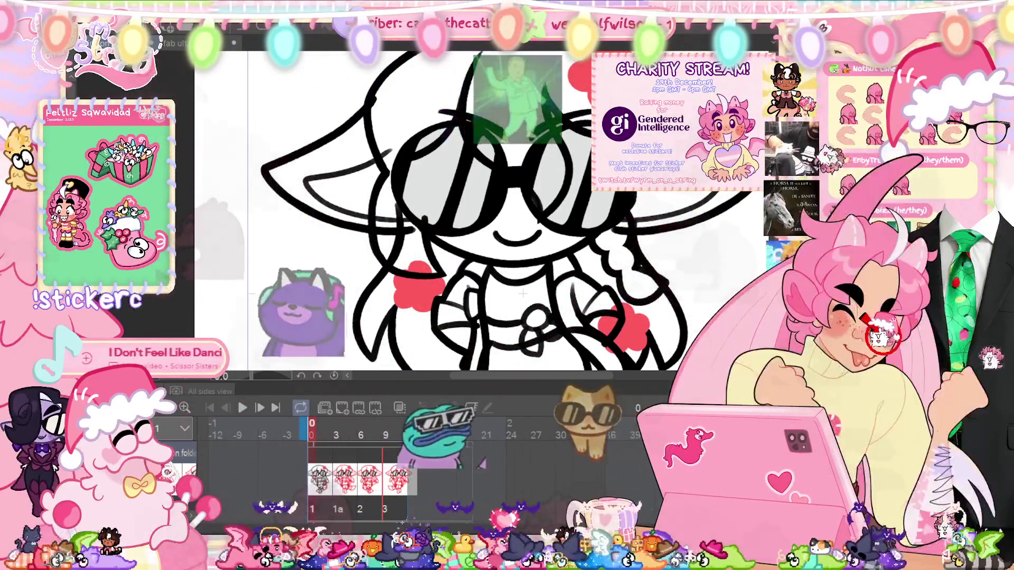
pyautogui.hotkey('ctrl', 't')
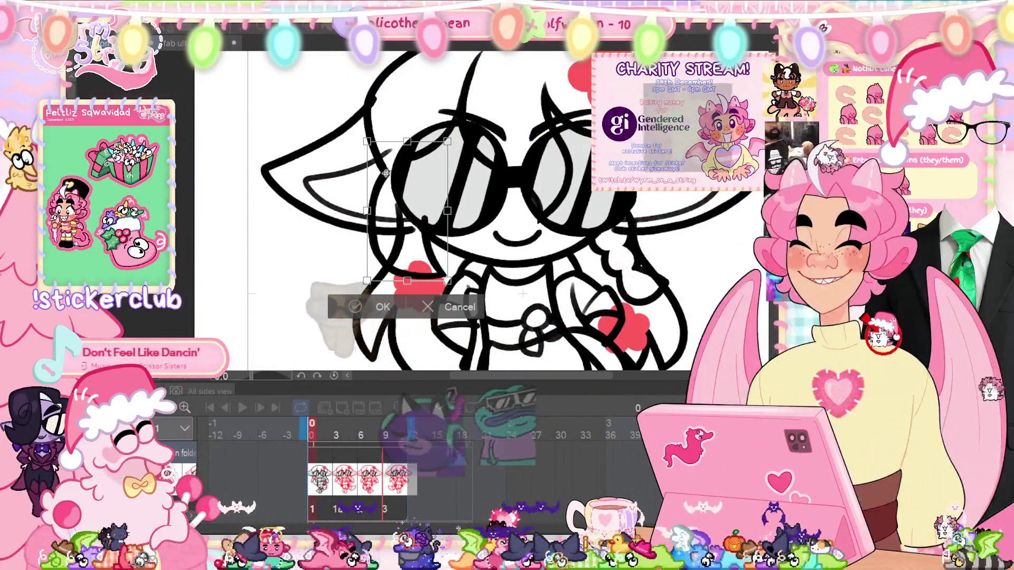
pyautogui.press('Return')
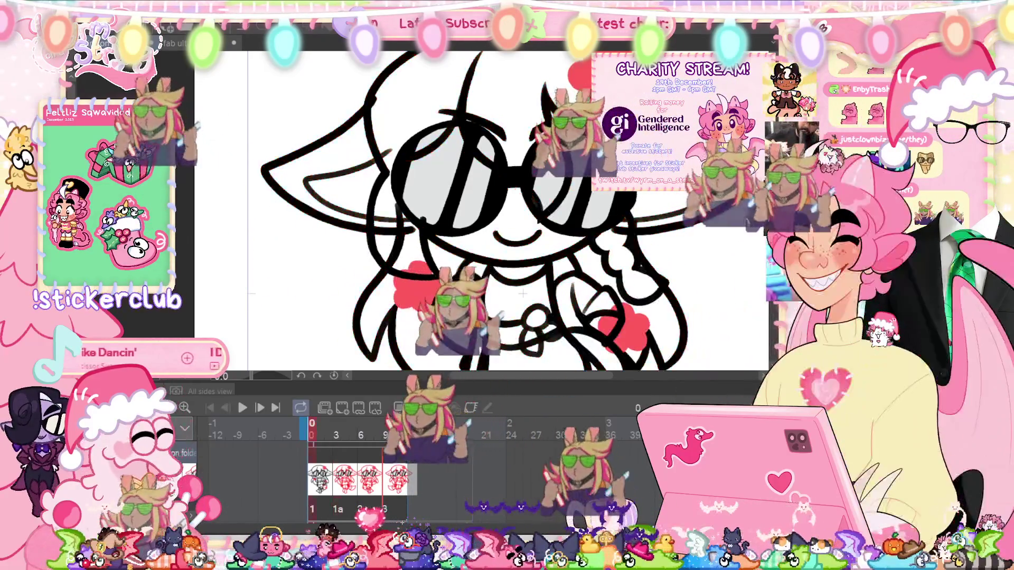
# Compare frames 0 and 3, then delete frame 6's black strokes layer beside the glasses
pyautogui.press('Right')
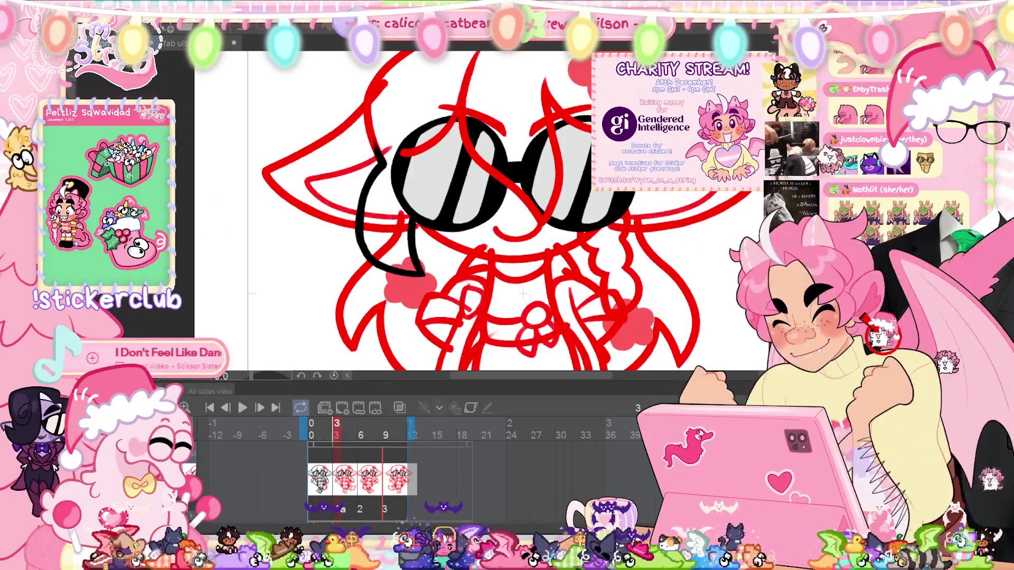
pyautogui.press('Left')
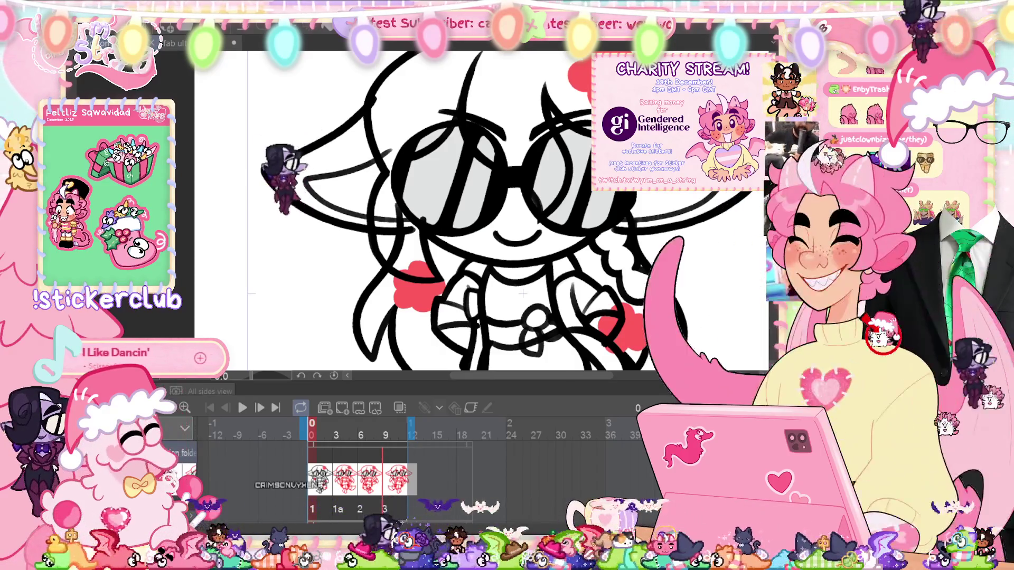
pyautogui.press('Right')
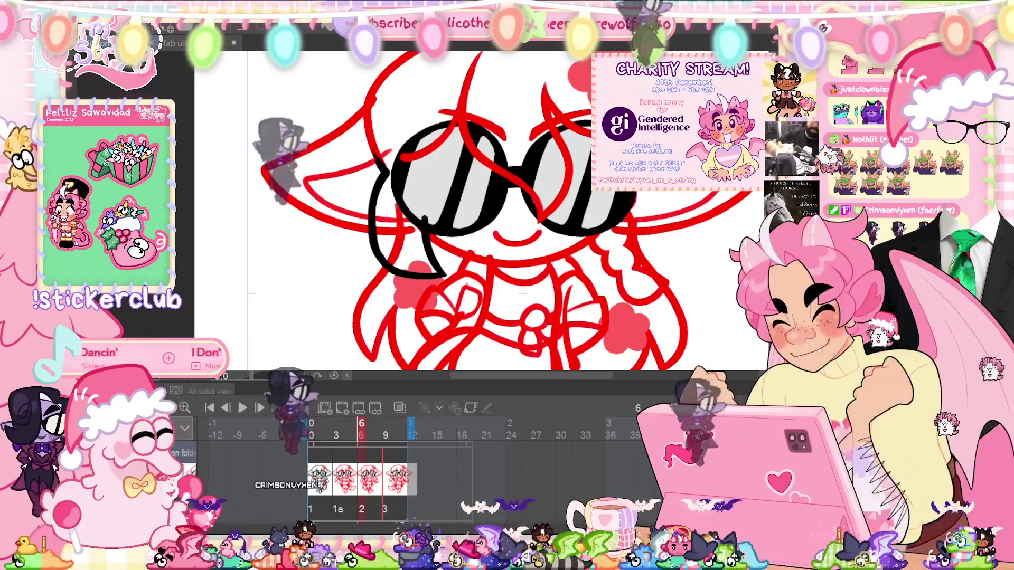
pyautogui.press('Delete')
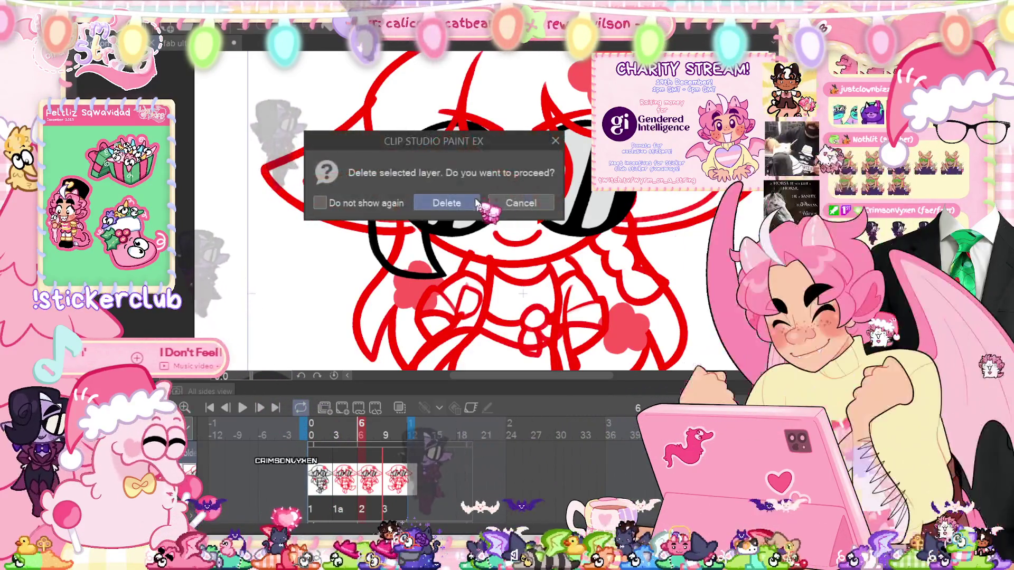
pyautogui.press('Return')
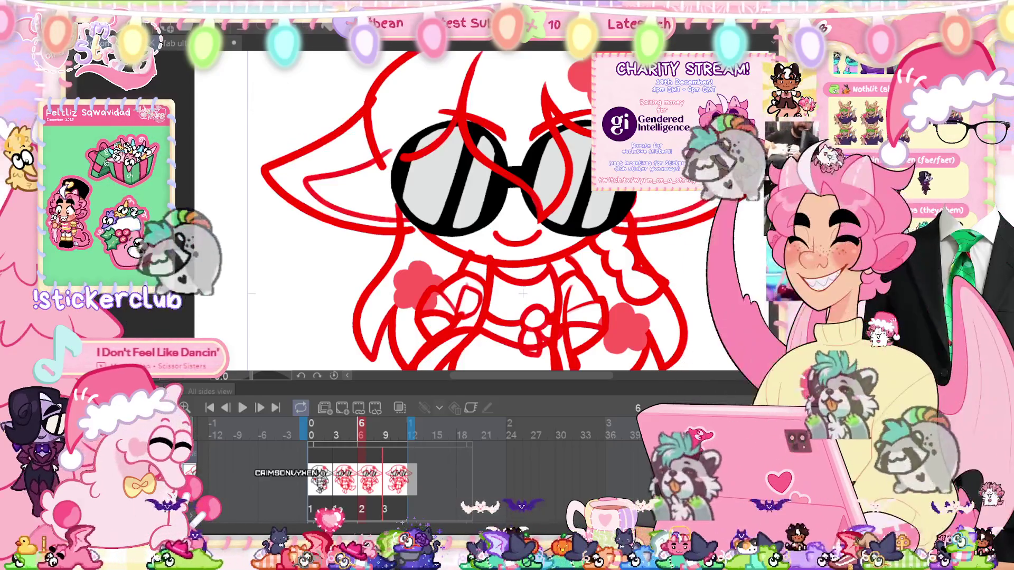
pyautogui.press('Home')
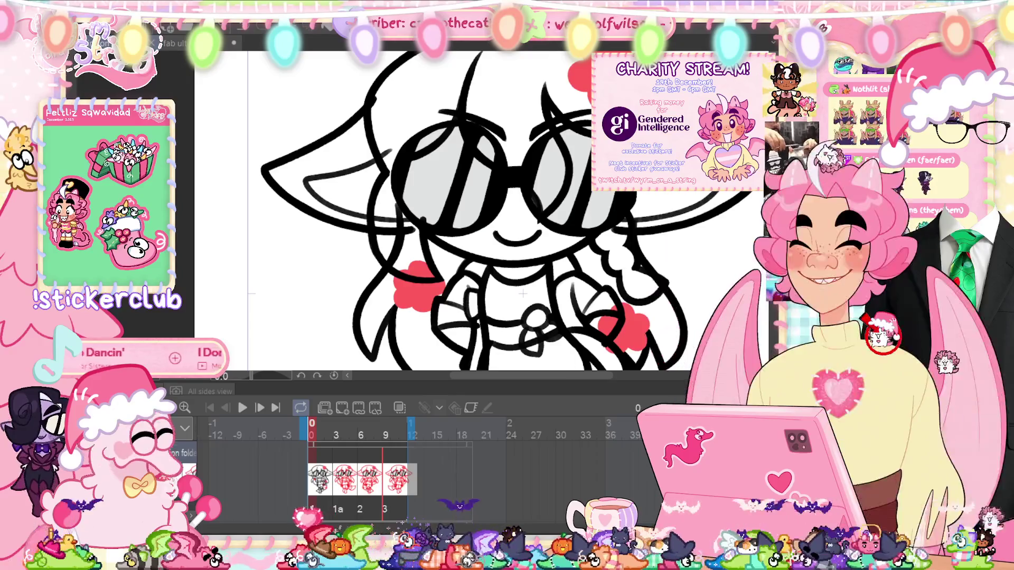
pyautogui.click(362, 423)
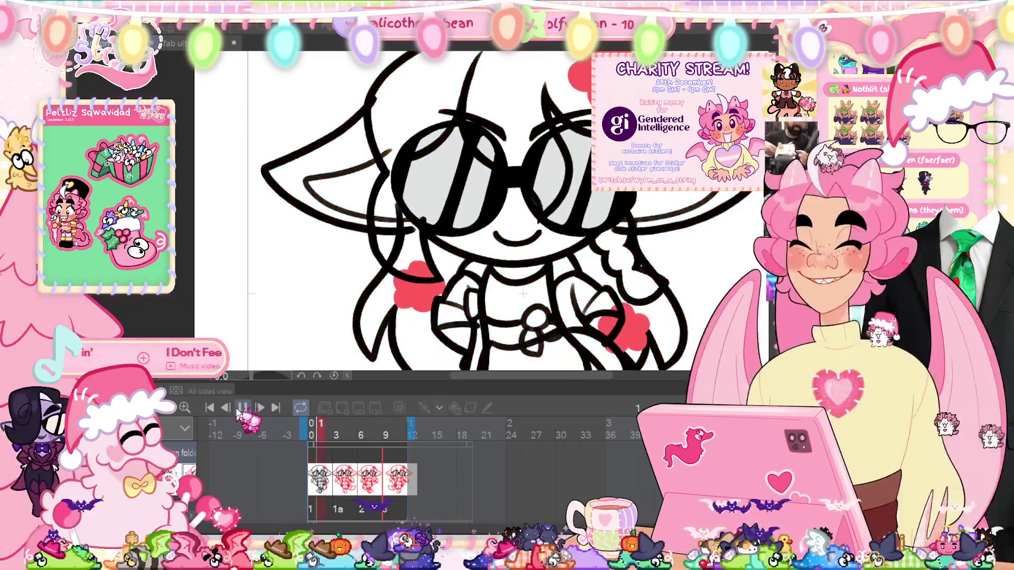
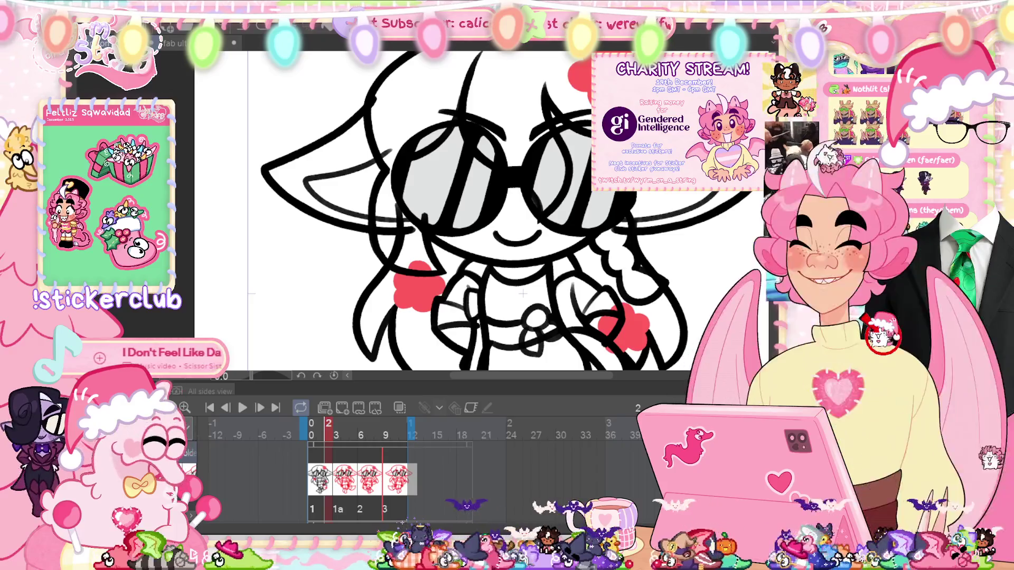
# Redraw the black hair line beside the left of the face, then fit the page in view
pyautogui.moveTo(373, 161); pyautogui.dragTo(446, 274)
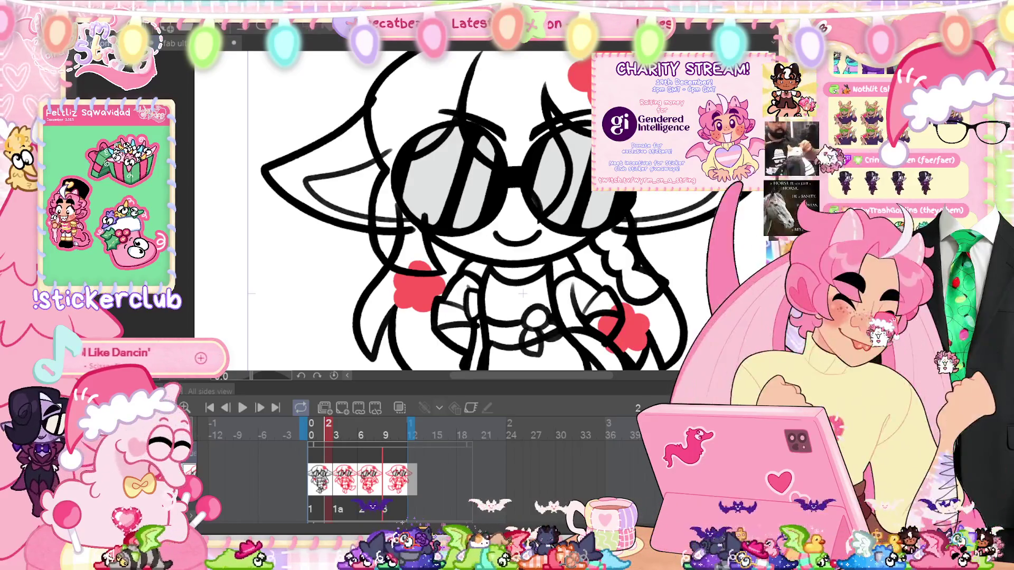
pyautogui.hotkey('ctrl', 'z')
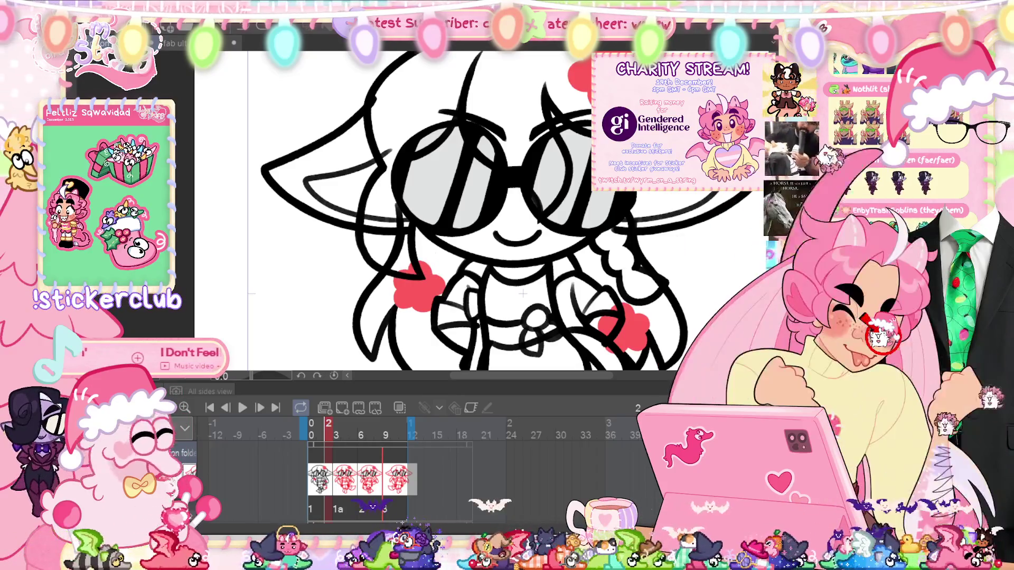
pyautogui.moveTo(420, 221); pyautogui.dragTo(443, 278)
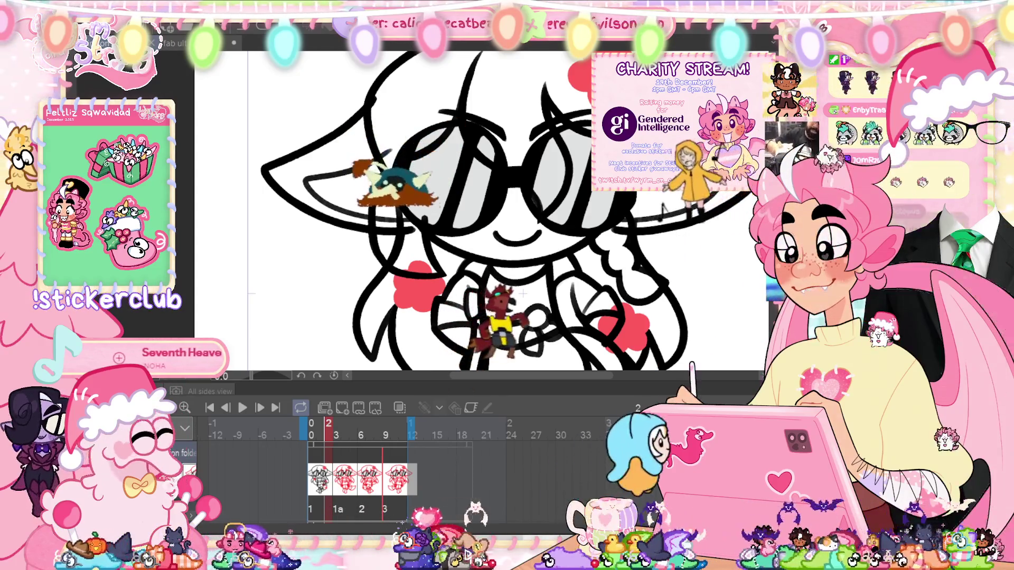
pyautogui.hotkey('ctrl', '0')
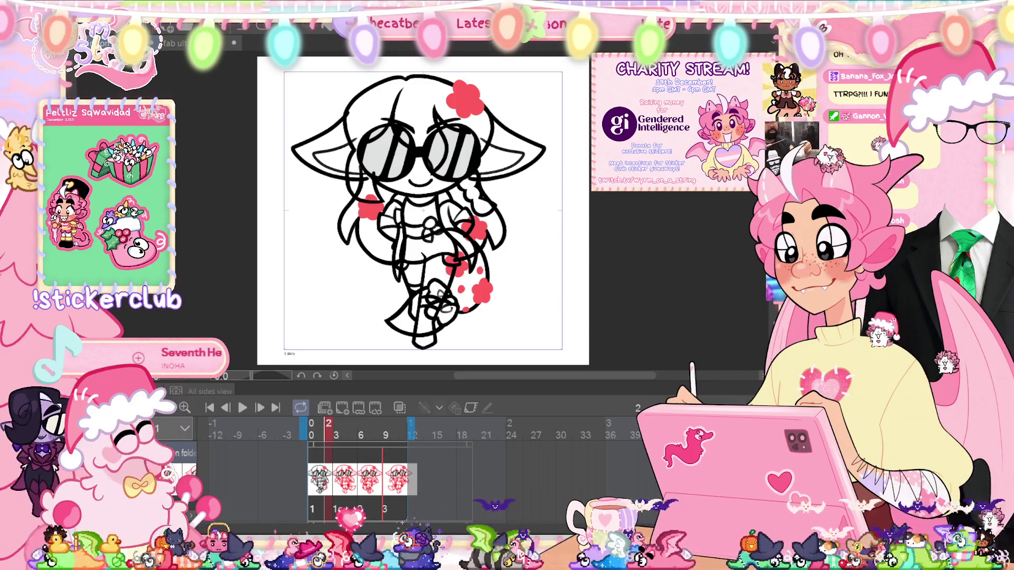
# Delete the selected layer on the first frame and again on the red 1a sketch frame
pyautogui.press('Delete')
pyautogui.press('Return')
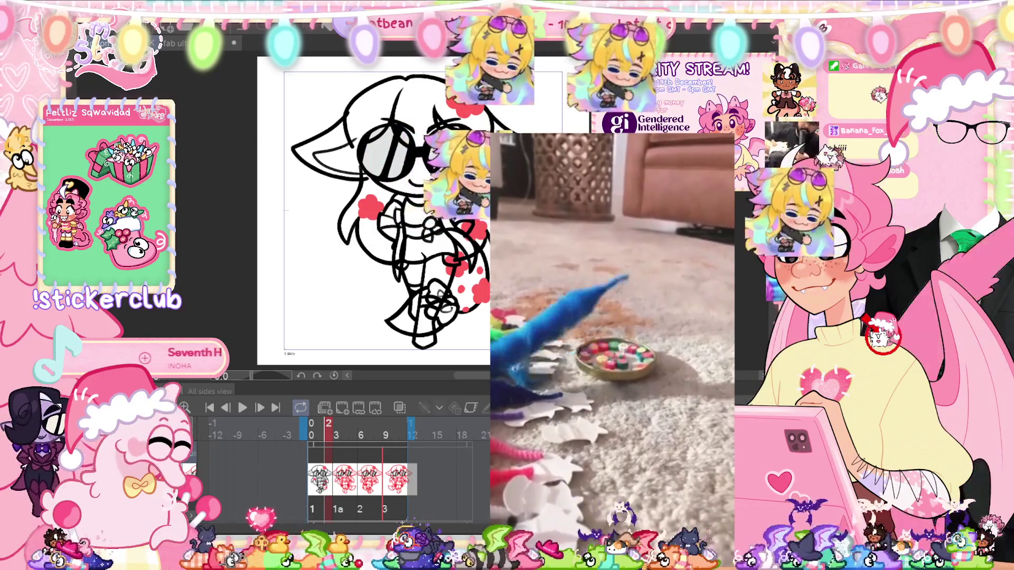
pyautogui.press('Right')
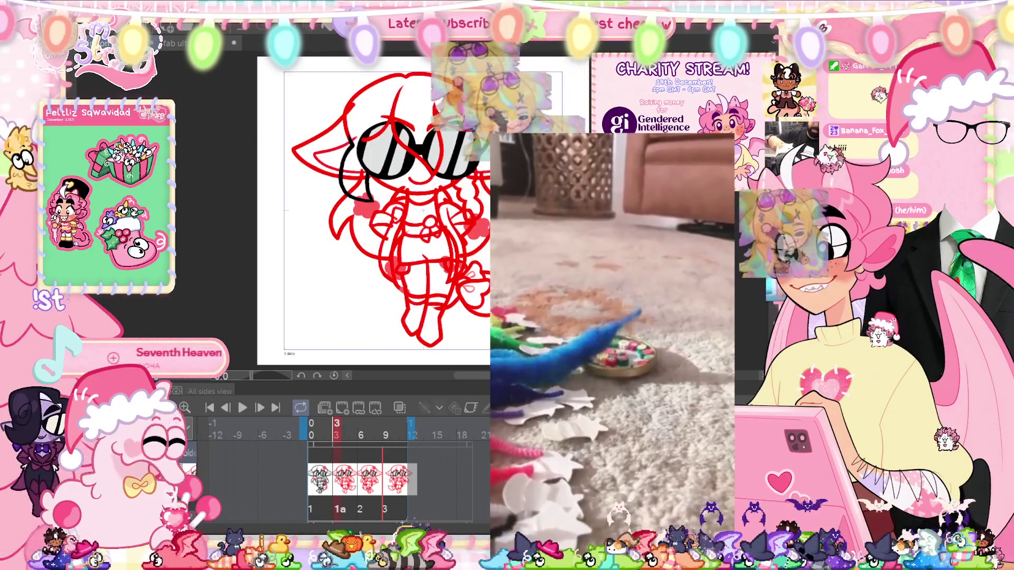
pyautogui.press('Delete')
pyautogui.press('Return')
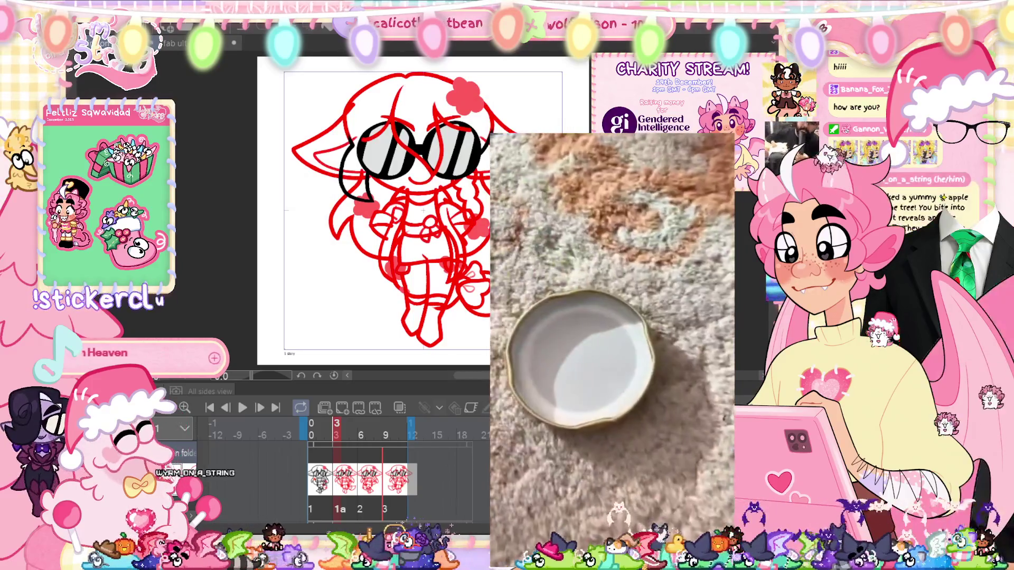
# Return to the first frame, play the animation, and start transforming the red hair flower
pyautogui.click(320, 480)
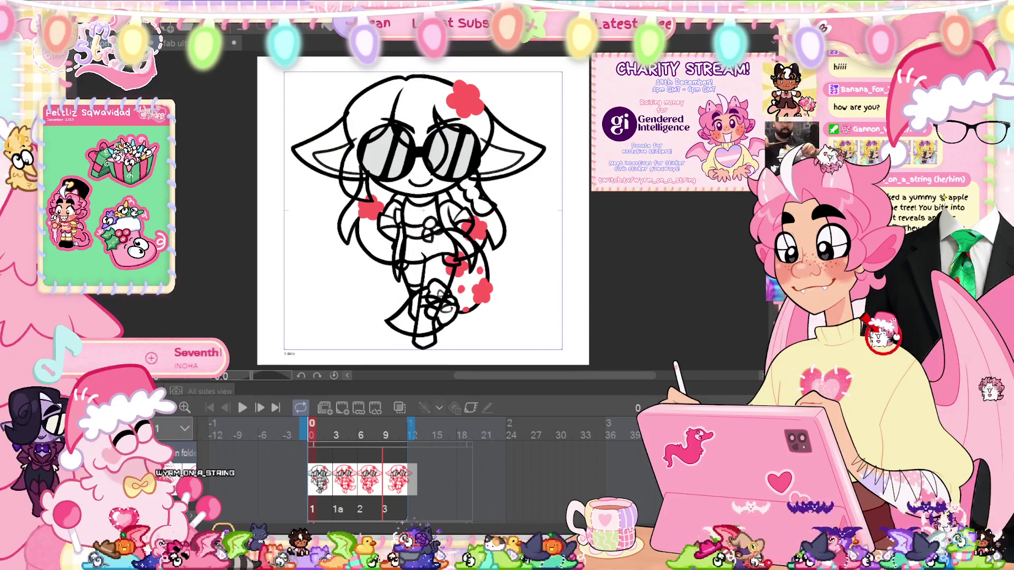
pyautogui.press('space')
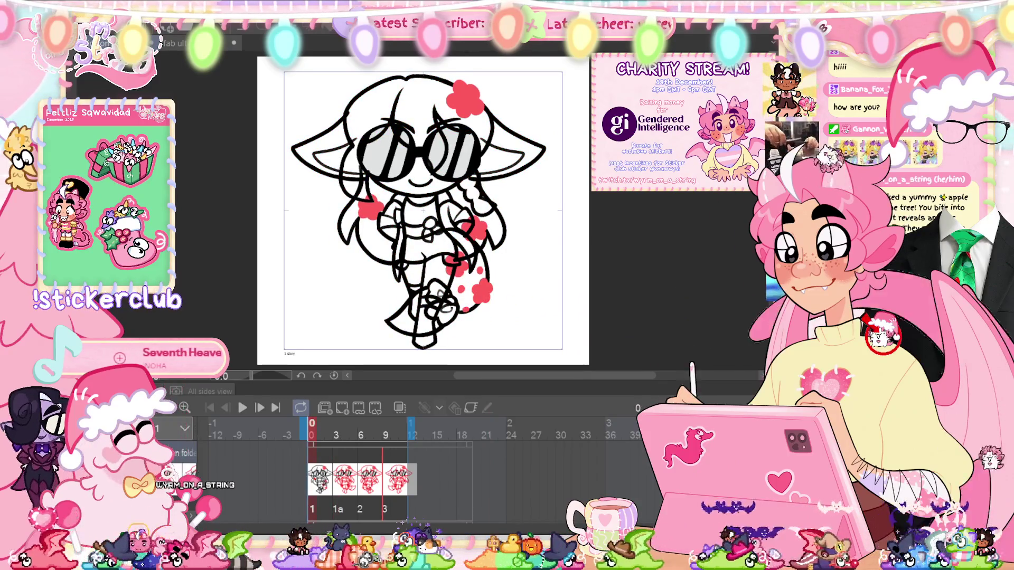
pyautogui.hotkey('ctrl', 't')
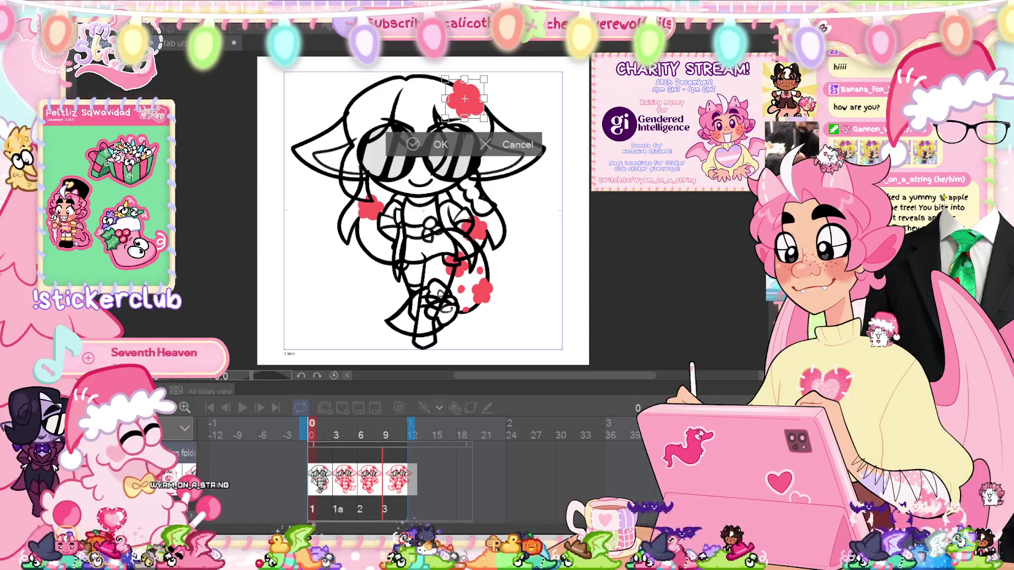
# Commit the flower transform, then tilt the left hair strands slightly counter-clockwise
pyautogui.press('Return')
pyautogui.hotkey('ctrl', 't')
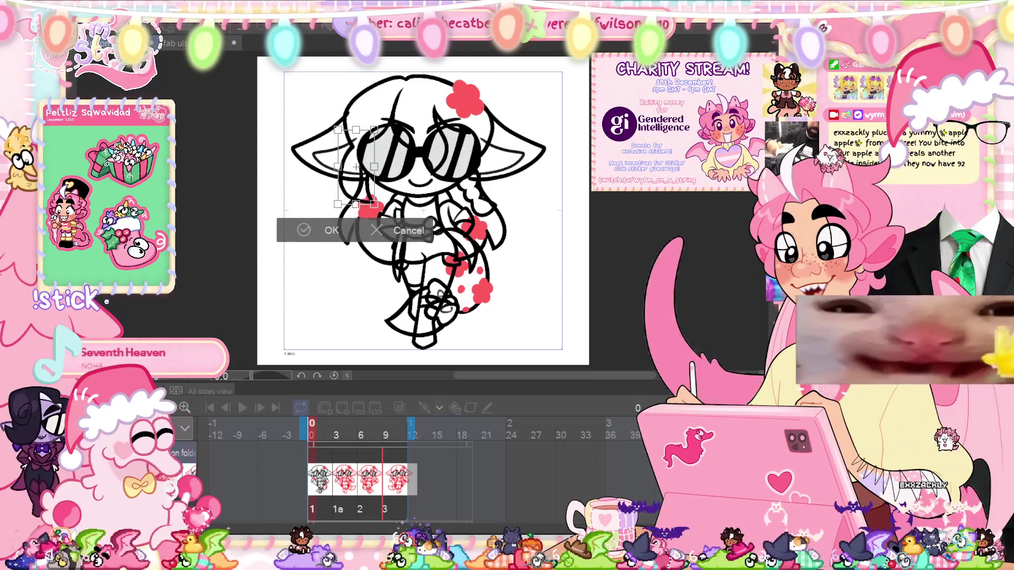
pyautogui.press('Return')
pyautogui.press('space')
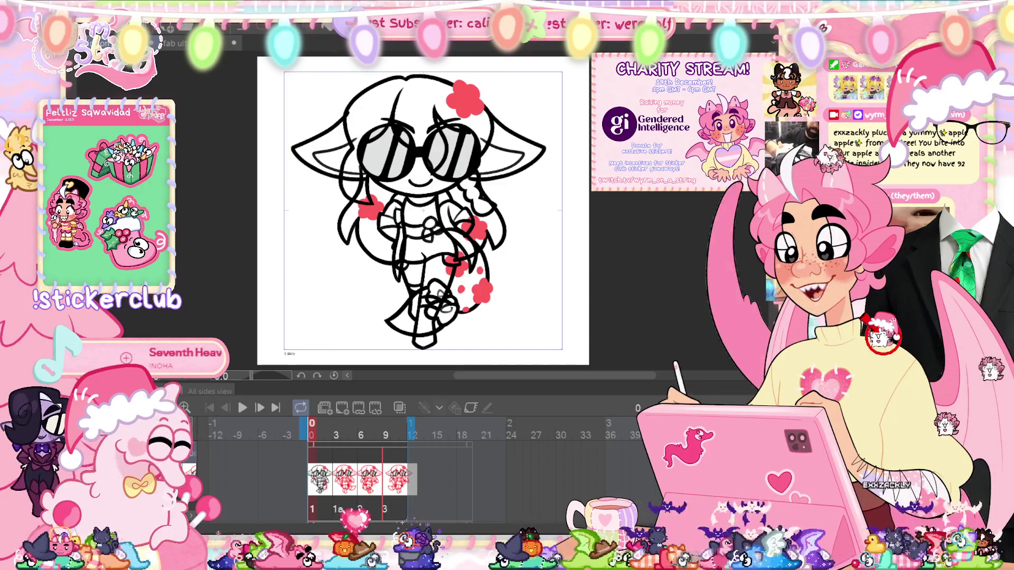
pyautogui.hotkey('ctrl', 't')
pyautogui.scroll(3, 394, 155)
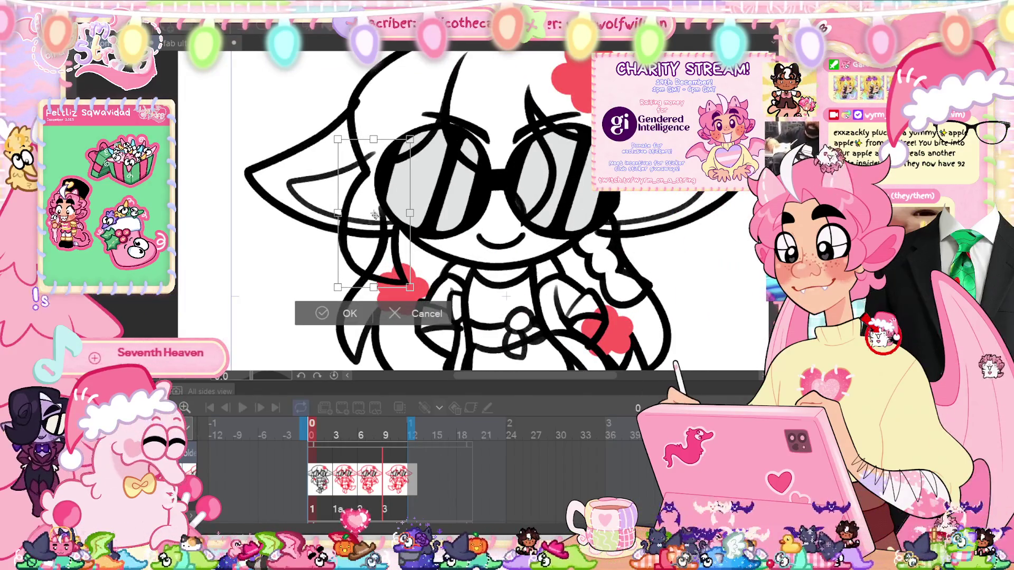
pyautogui.moveTo(419, 294); pyautogui.dragTo(421, 284)
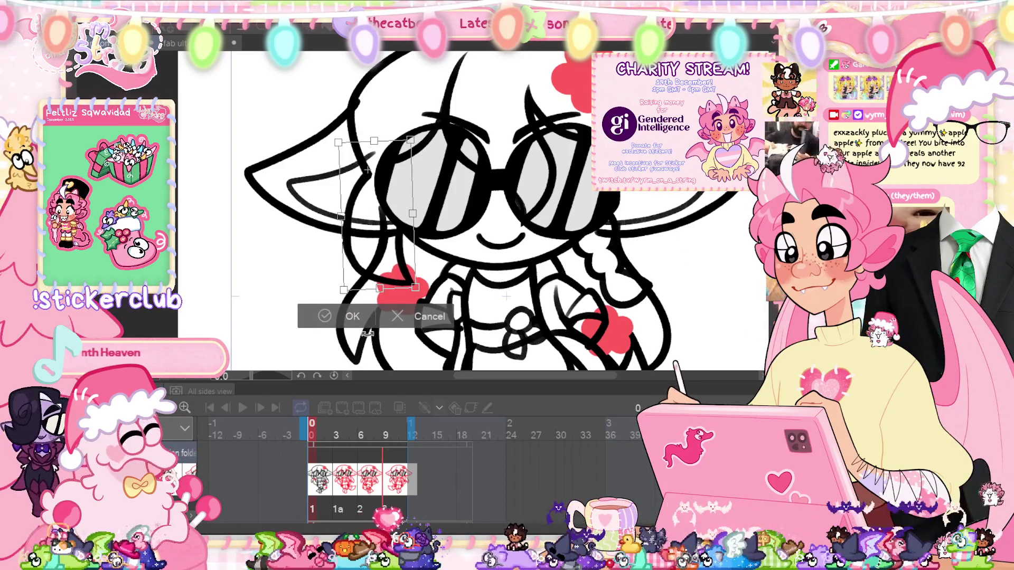
pyautogui.click(352, 316)
# Flip between the first frame and frame 6 to compare the drawings
pyautogui.press('o')
pyautogui.press('o')
pyautogui.press('o')
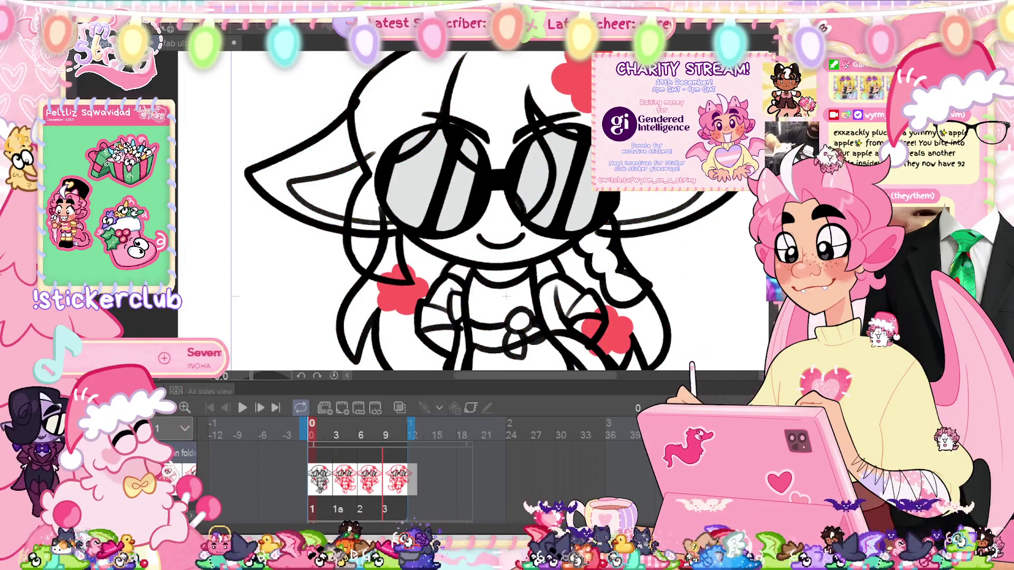
pyautogui.press('Right')
pyautogui.press('Right')
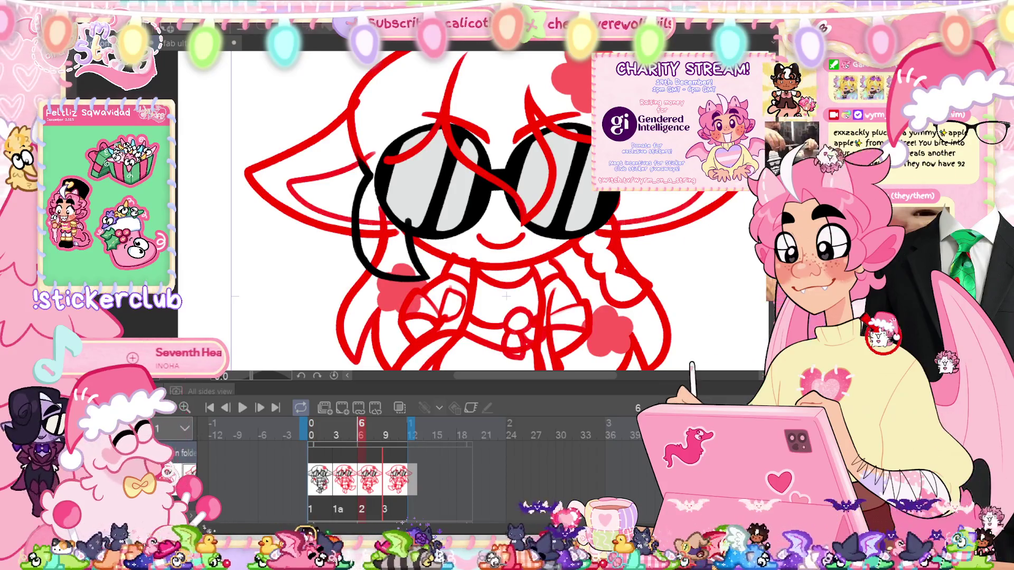
pyautogui.press('Right')
pyautogui.press('Left')
pyautogui.press('Left')
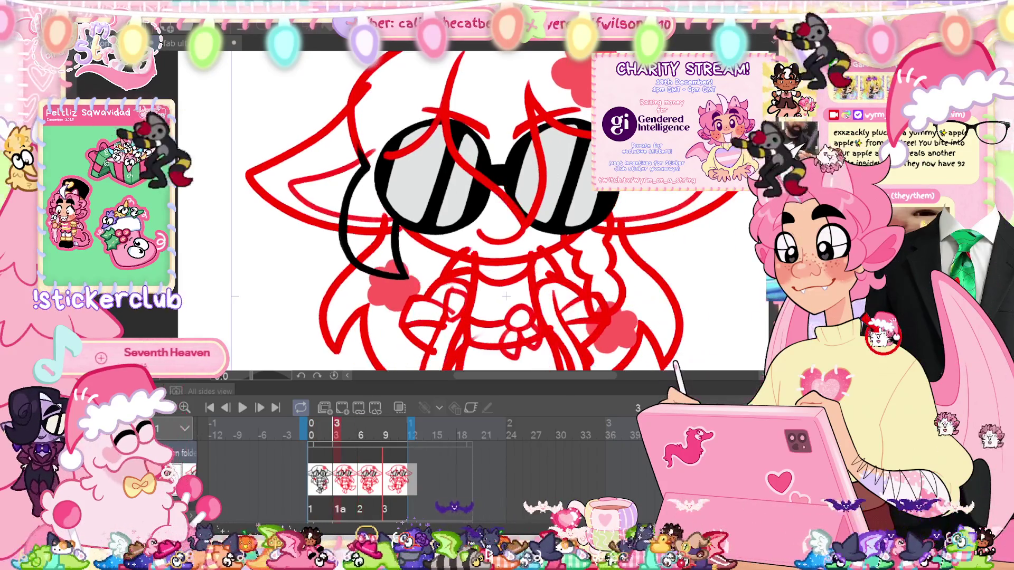
pyautogui.press('Left')
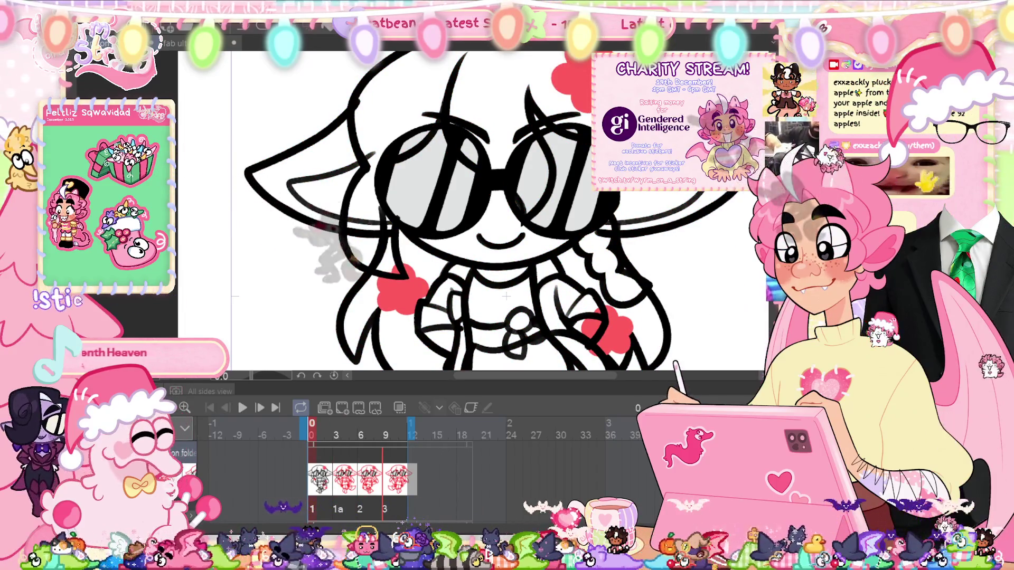
# Select the left hair strands and tilt them a little further counter-clockwise, checking neighbouring frames
pyautogui.moveTo(373, 134); pyautogui.dragTo(365, 172)
pyautogui.hotkey('ctrl', 't')
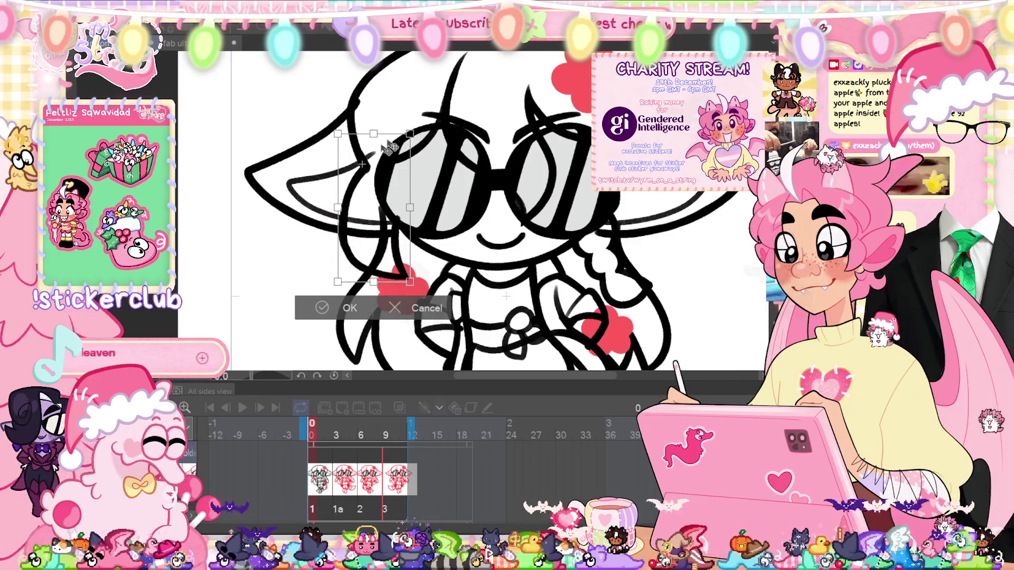
pyautogui.moveTo(434, 111); pyautogui.dragTo(428, 106)
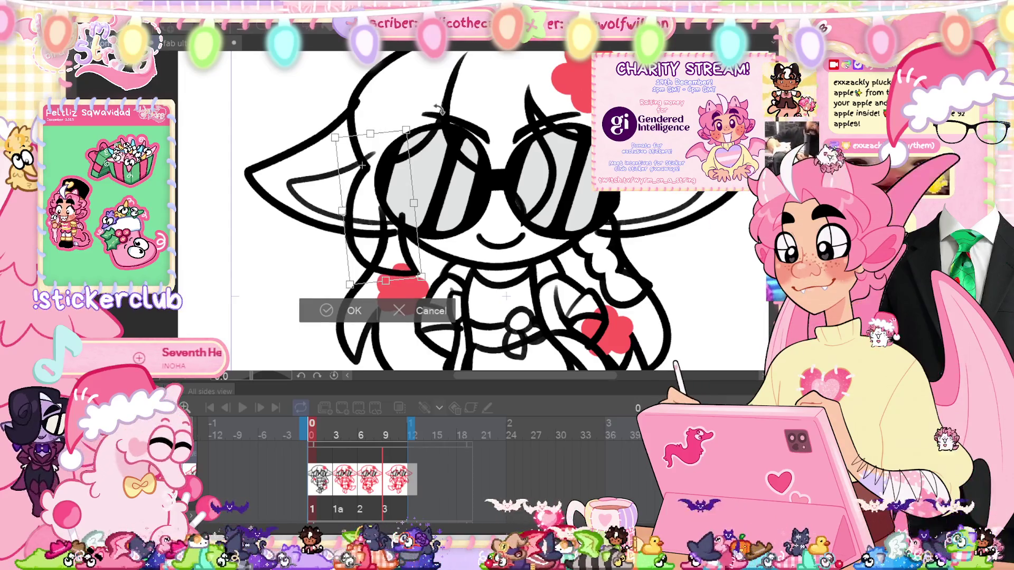
pyautogui.press('Return')
pyautogui.press('Right')
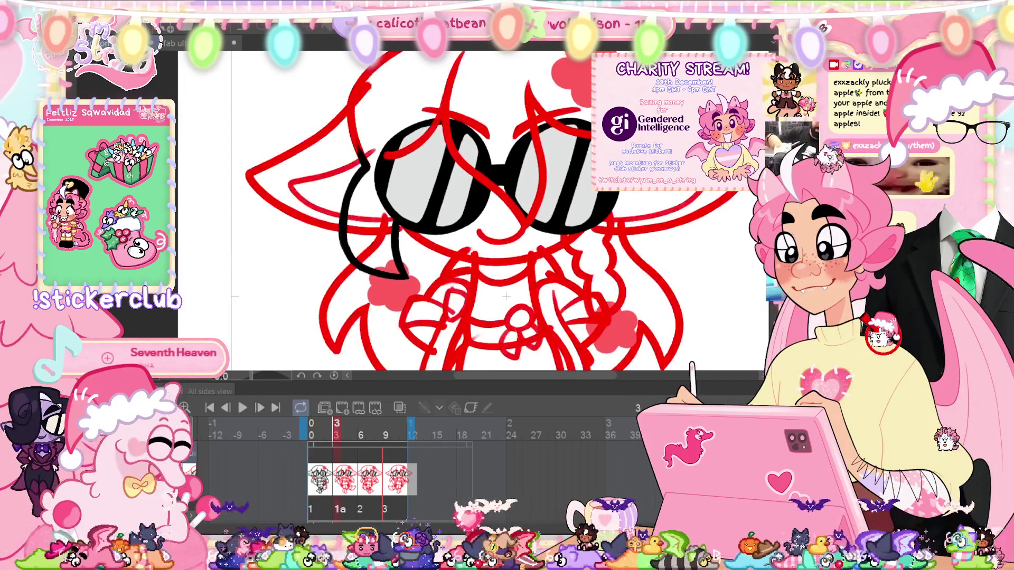
pyautogui.press('Left')
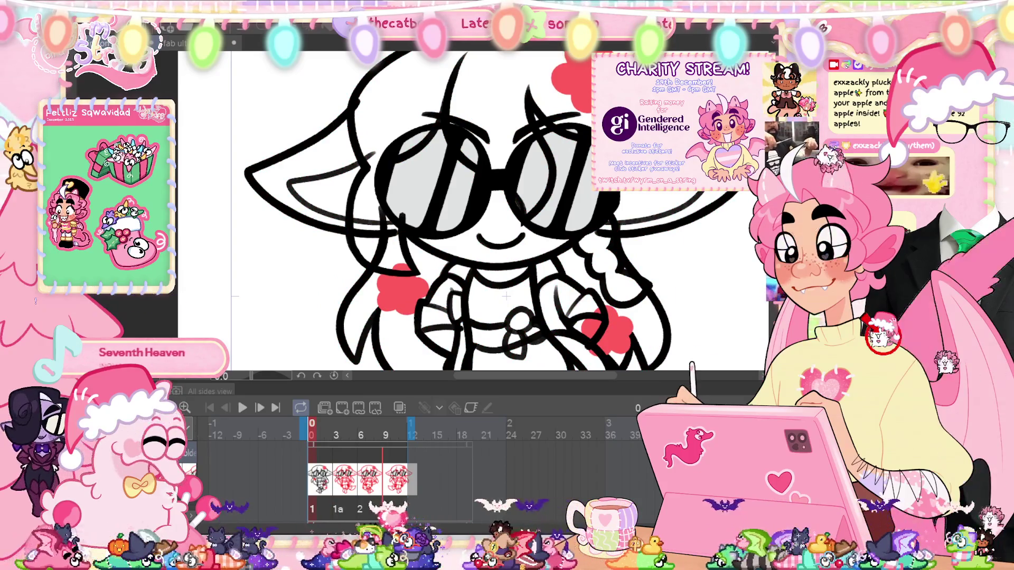
# Reconfirm the hair transform and flip through frames 1a to 3 to compare the drawings
pyautogui.hotkey('ctrl', 't')
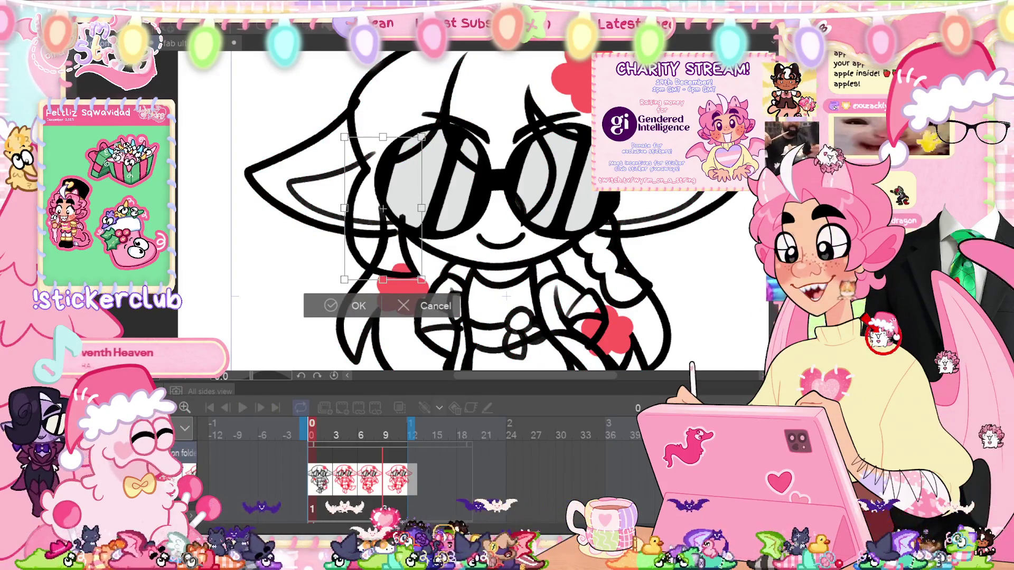
pyautogui.click(344, 300)
pyautogui.press('Right')
pyautogui.press('Left')
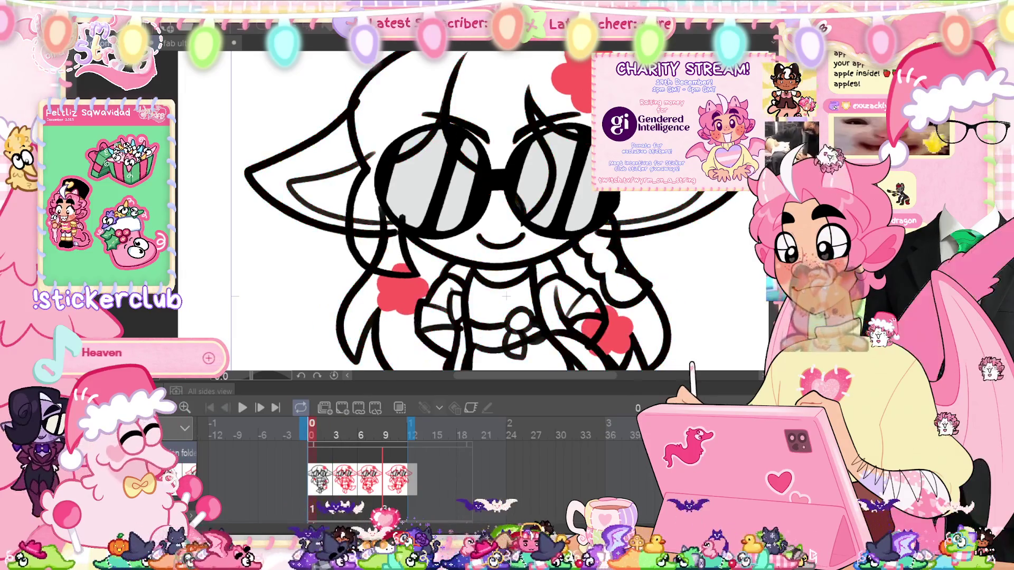
pyautogui.press('Right')
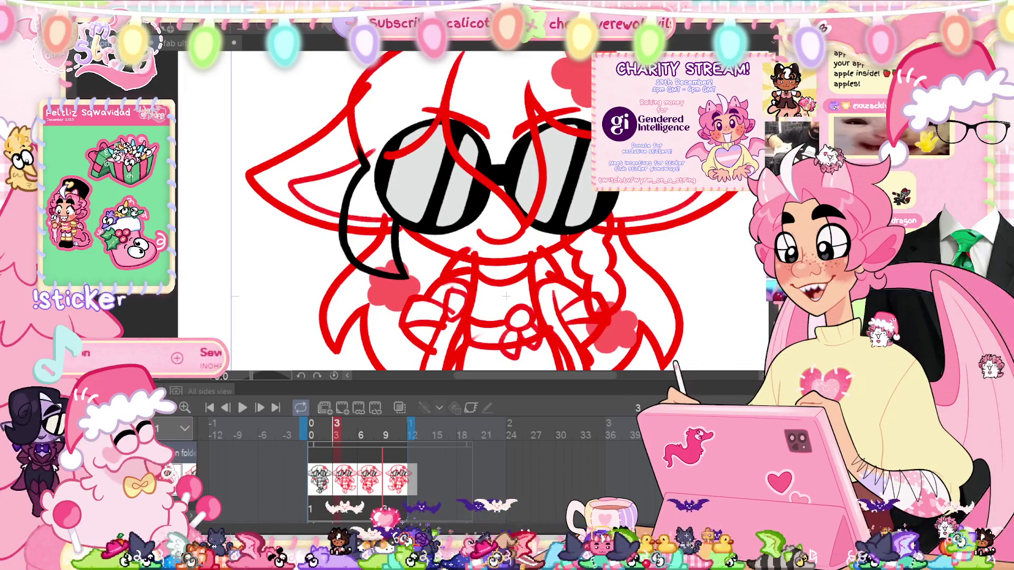
pyautogui.press('Left')
pyautogui.press('Right')
pyautogui.press('Left')
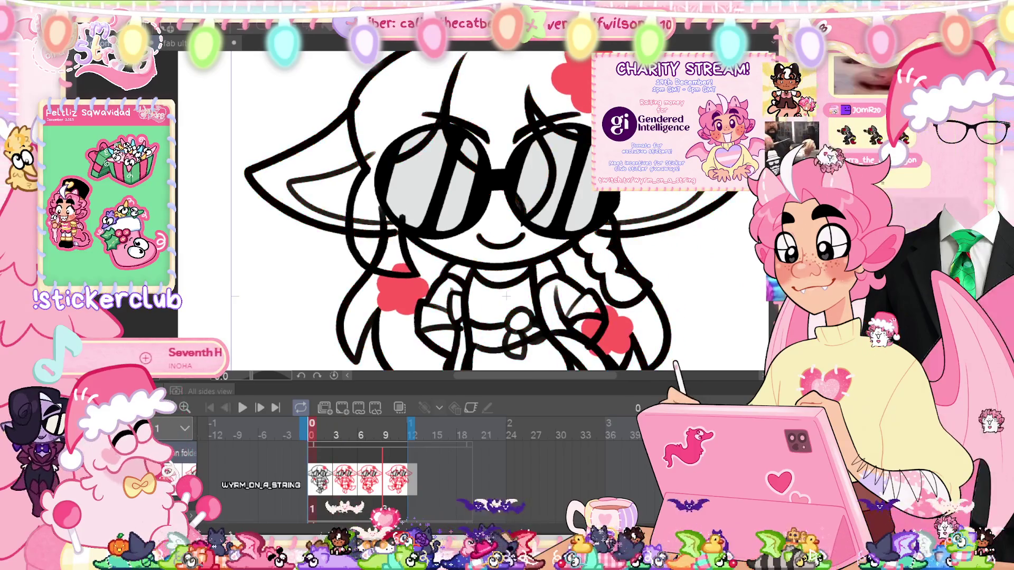
pyautogui.press('Right')
pyautogui.press('Left')
pyautogui.press('Right')
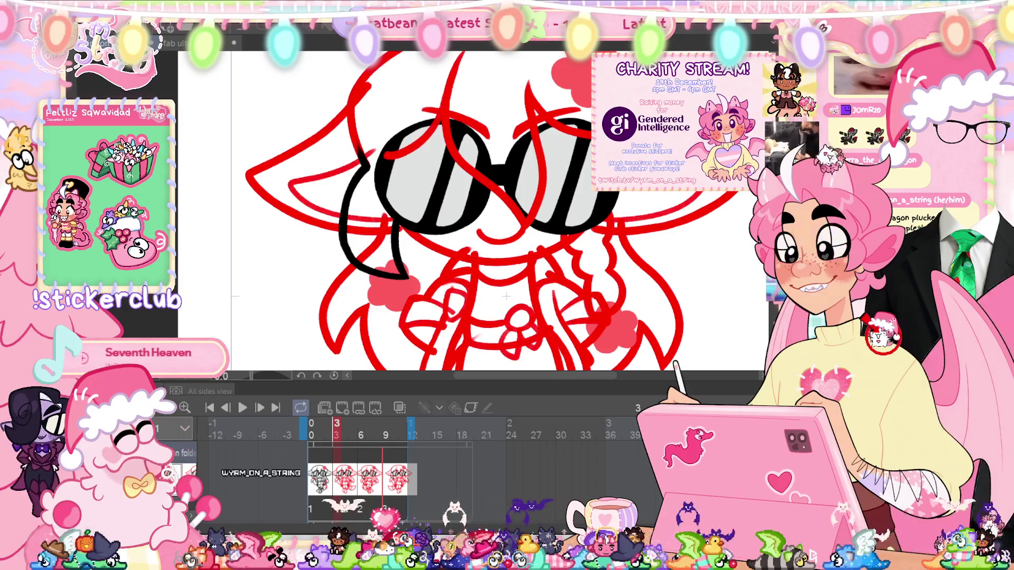
pyautogui.press('Left')
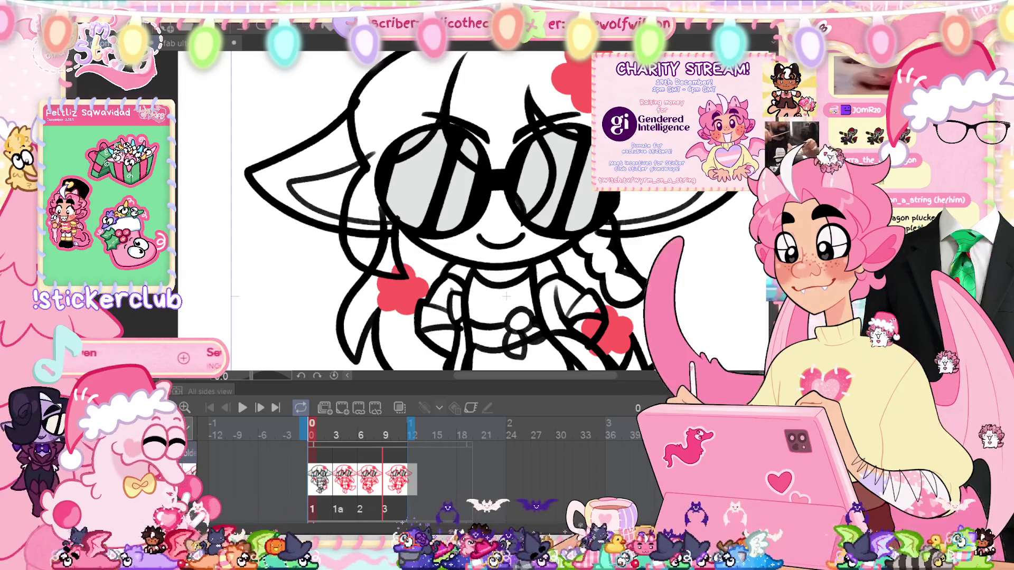
# Rotate the left hair slightly clockwise and nudge it left, then compare against frame 6
pyautogui.hotkey('ctrl', 't')
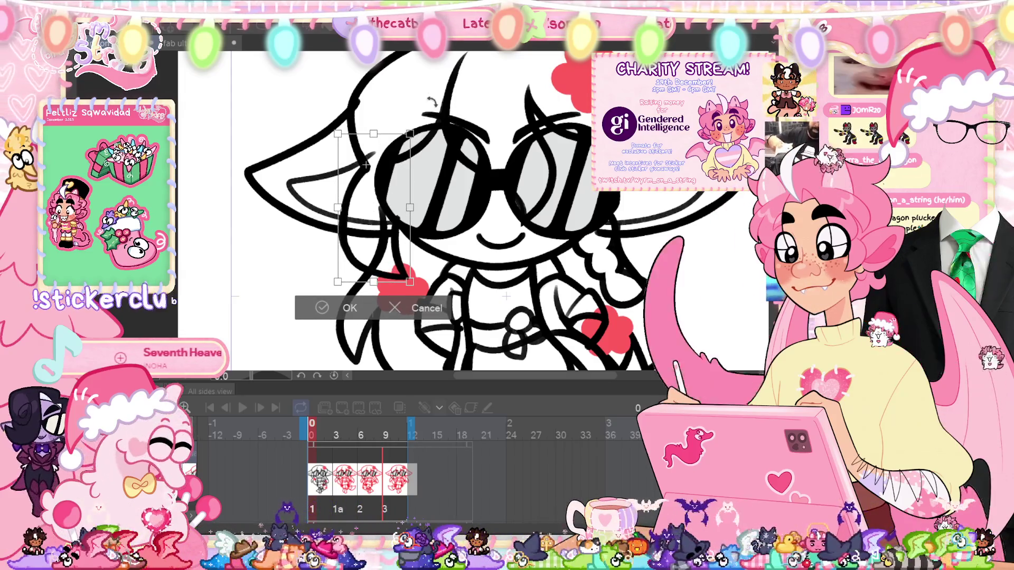
pyautogui.moveTo(433, 101); pyautogui.dragTo(443, 108)
pyautogui.moveTo(386, 171); pyautogui.dragTo(383, 172)
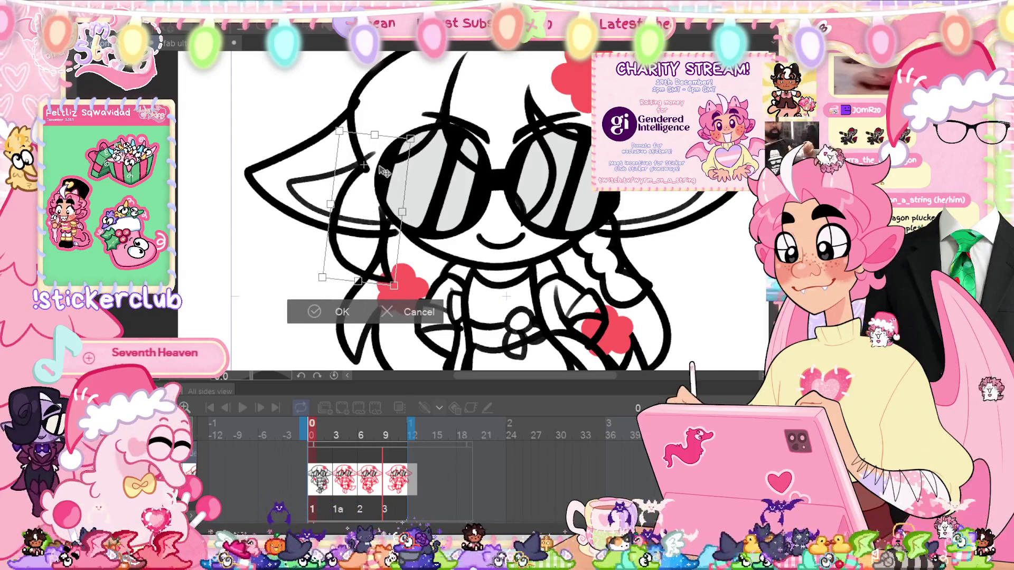
pyautogui.press('Return')
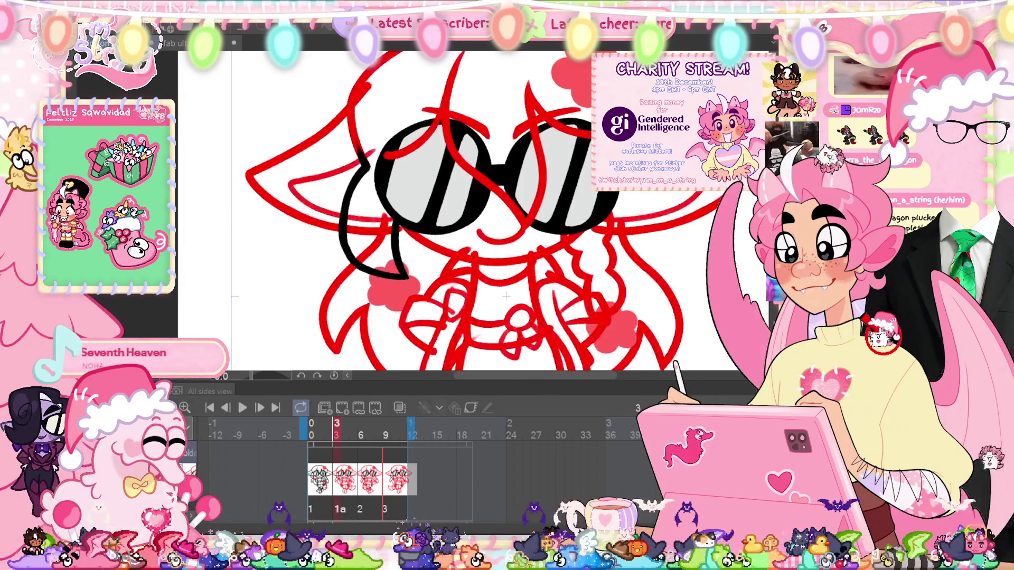
pyautogui.press('Right')
pyautogui.press('Left')
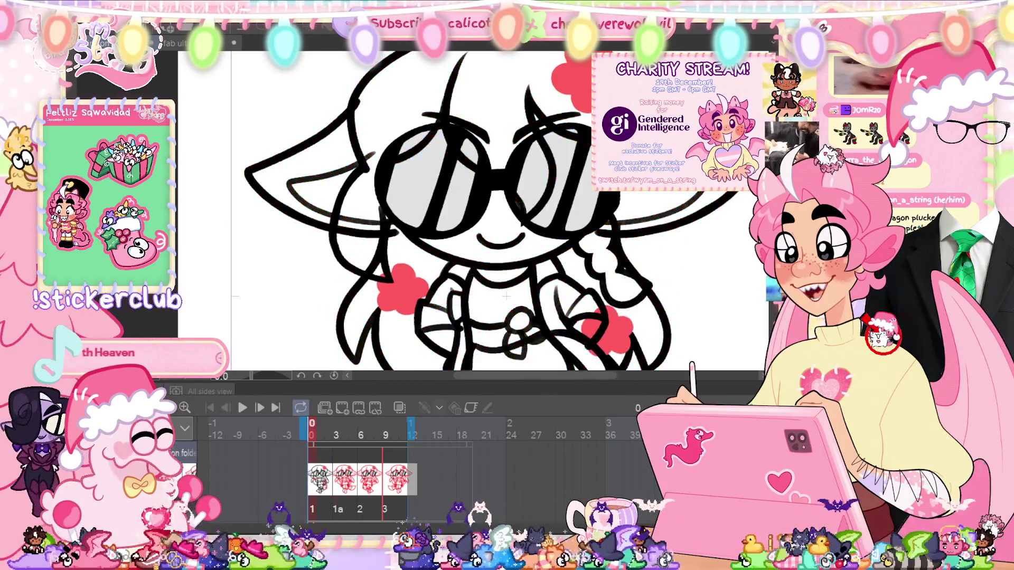
pyautogui.press('Right')
pyautogui.press('Left')
pyautogui.press('Left')
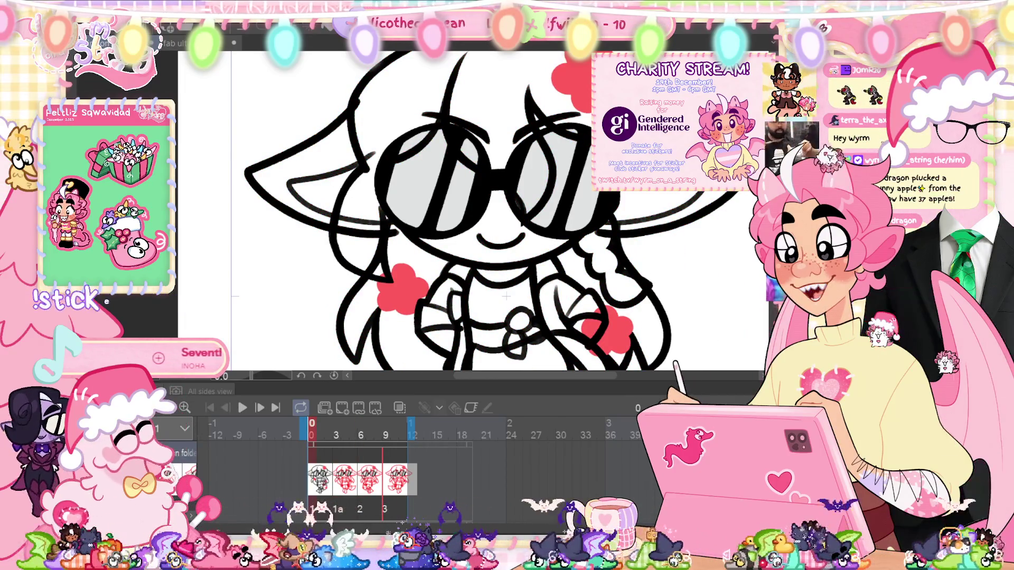
# Delete the extra layer on frame 6, fit the whole page, and play the animation
pyautogui.press('Right')
pyautogui.press('Right')
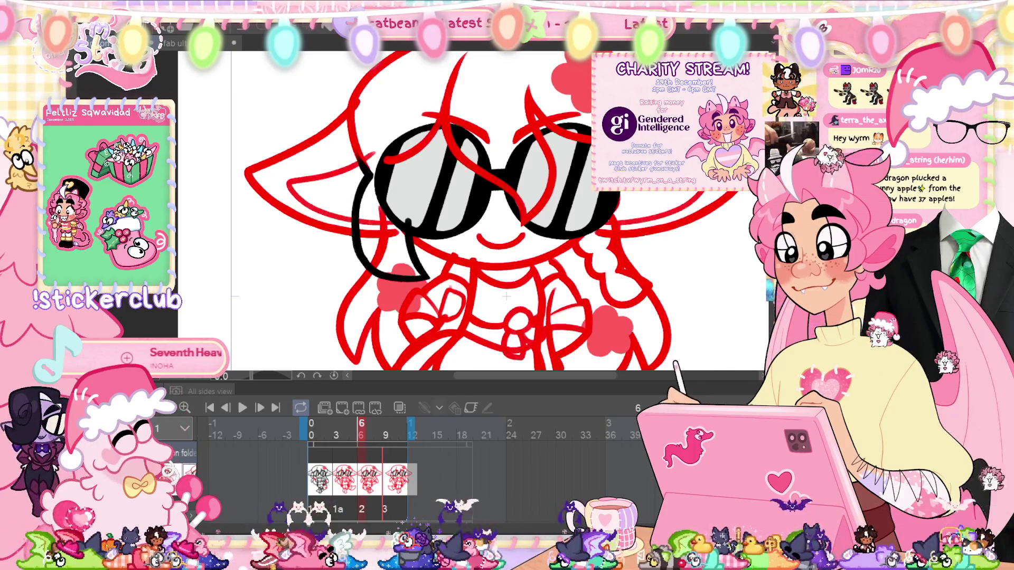
pyautogui.press('Delete')
pyautogui.click(453, 202)
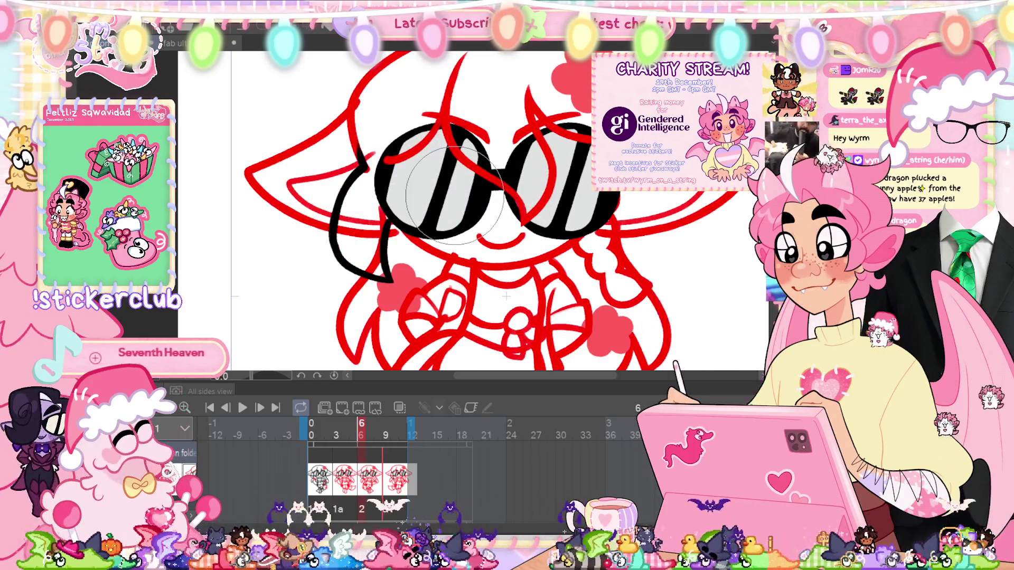
pyautogui.hotkey('ctrl', '0')
pyautogui.click(242, 408)
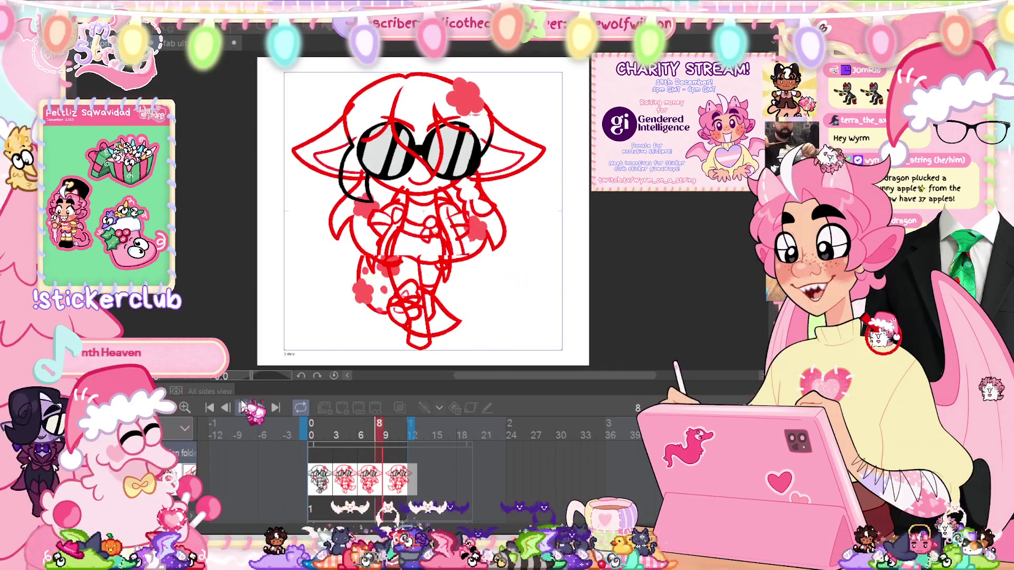
# Stop playback, return to the first frame, and reapply a transform to the left hair
pyautogui.click(243, 407)
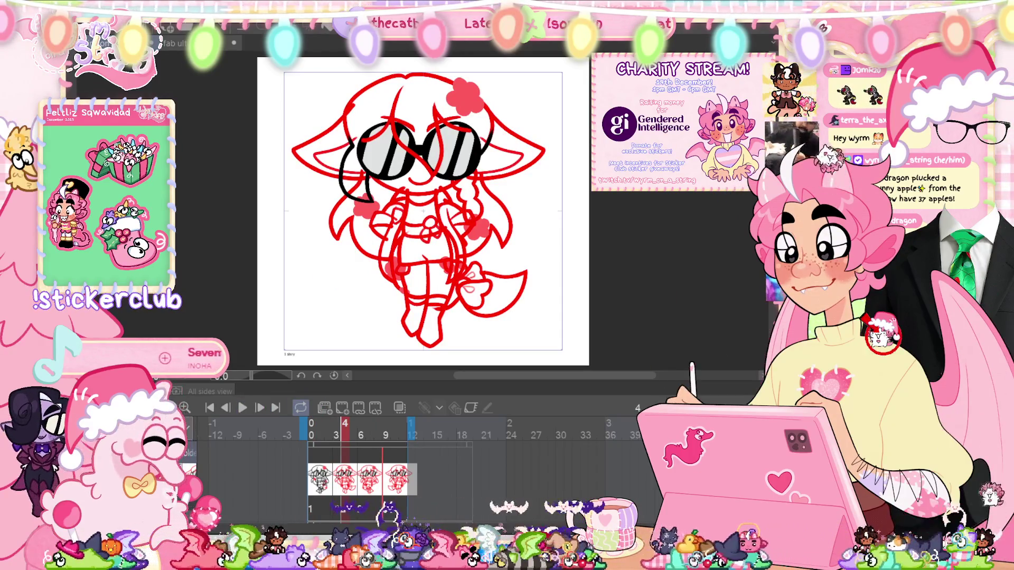
pyautogui.press('Home')
pyautogui.hotkey('ctrl', 't')
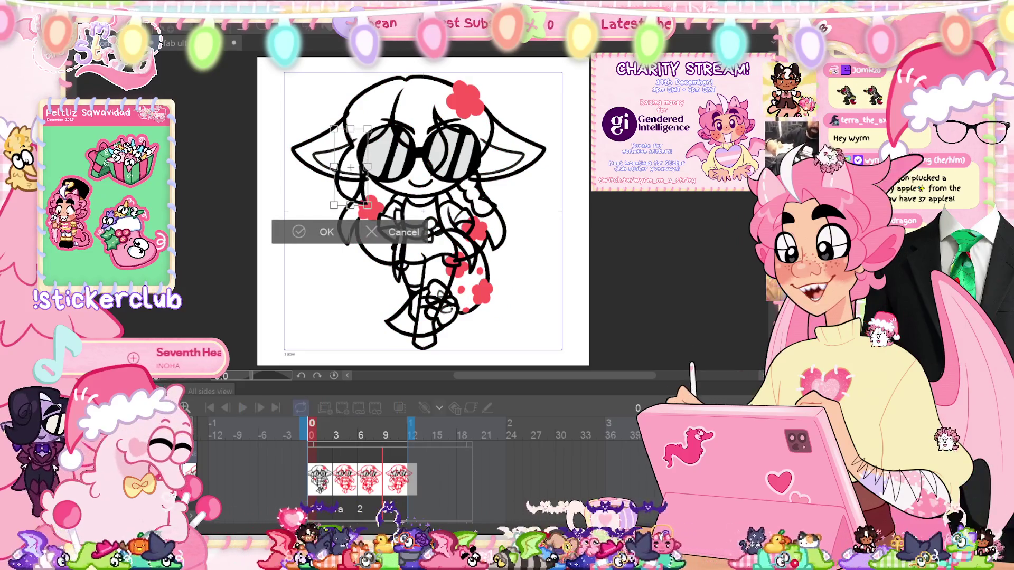
pyautogui.press('Return')
# Select the frame-6 drawing and start deleting its layer
pyautogui.scroll(5, 422, 212)
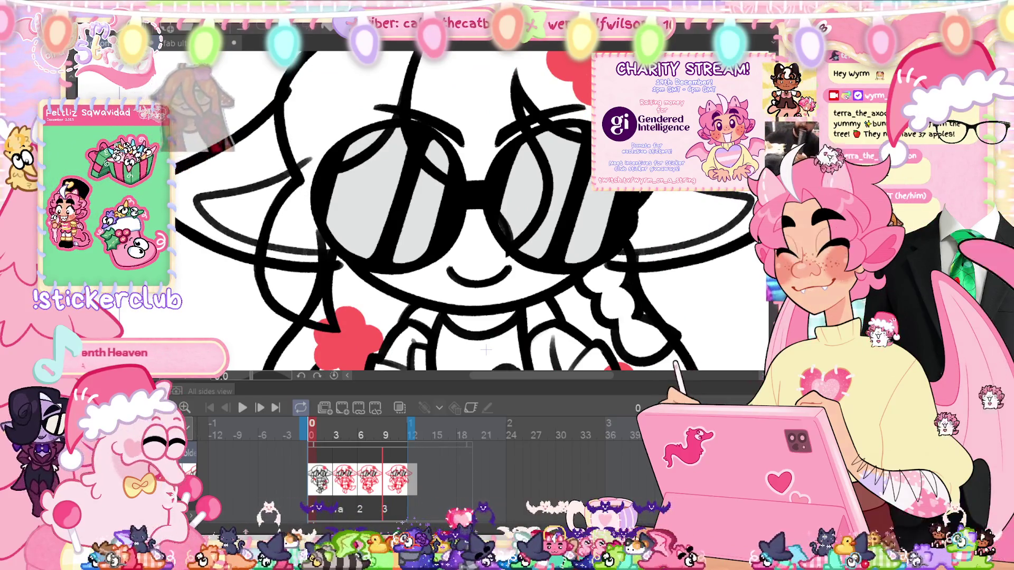
pyautogui.hotkey('ctrl', '0')
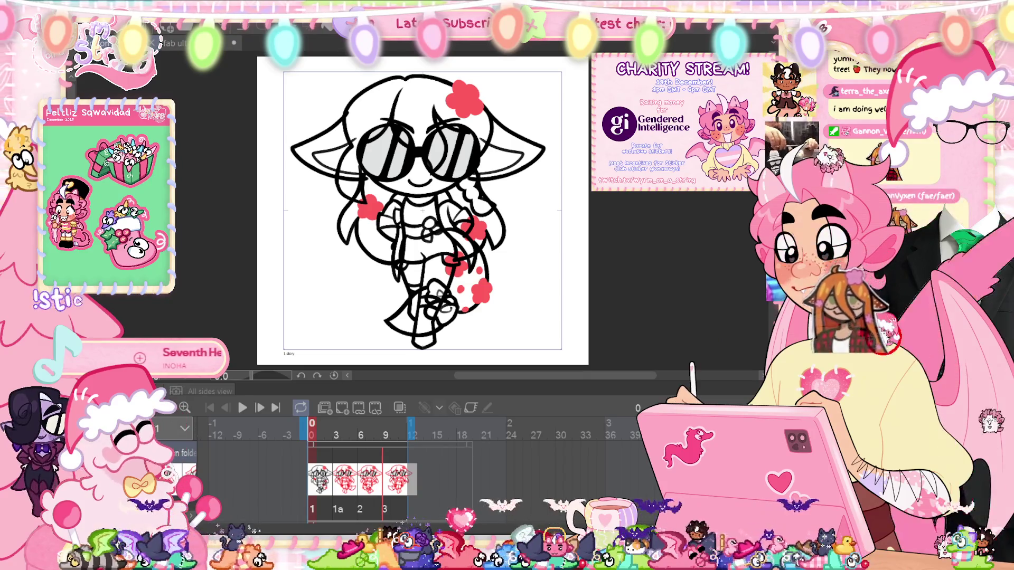
pyautogui.click(361, 509)
pyautogui.press('Delete')
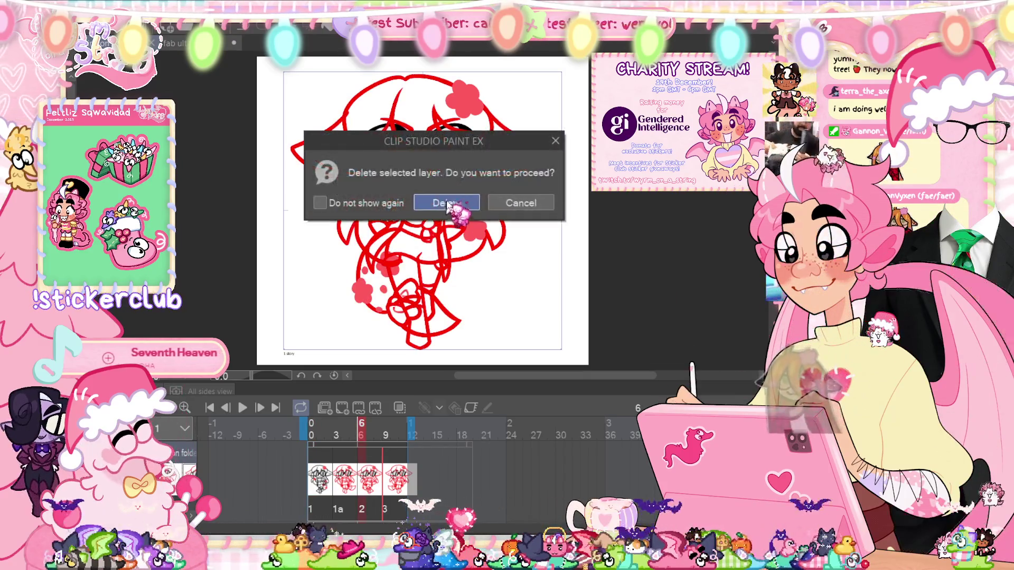
# Confirm deleting the frame-6 layer and play the animation back to check it
pyautogui.click(446, 204)
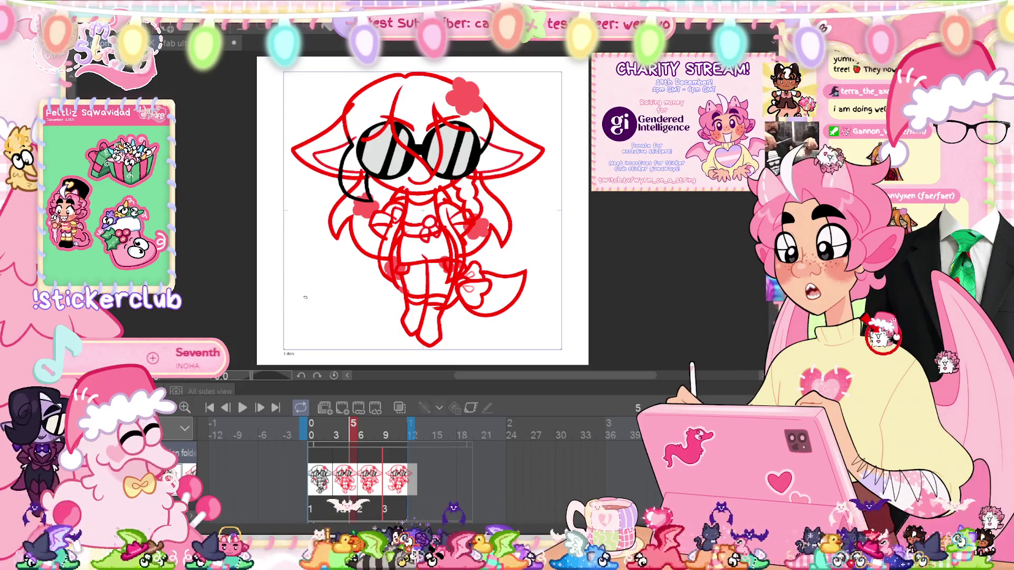
pyautogui.press('space')
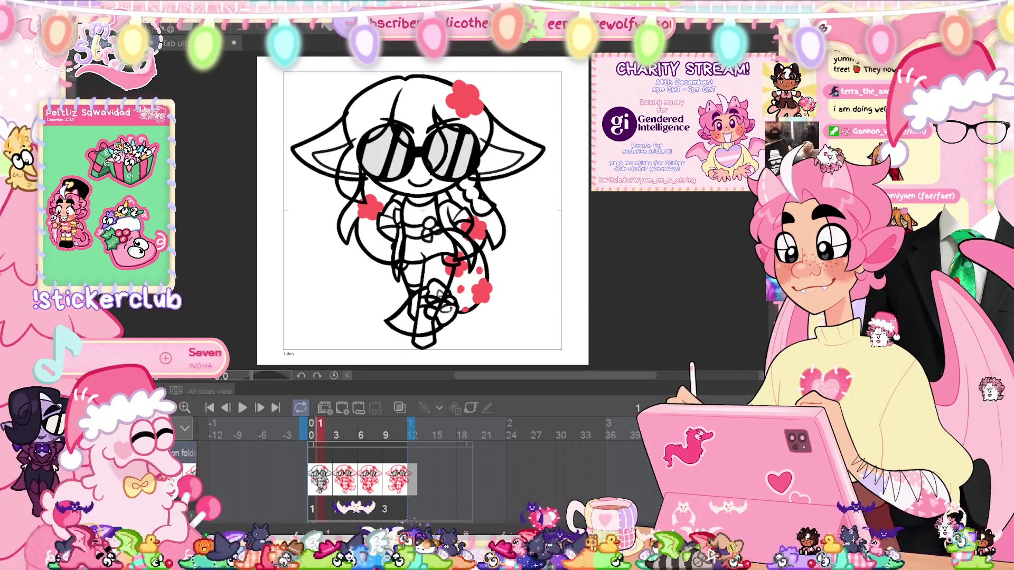
pyautogui.click(336, 429)
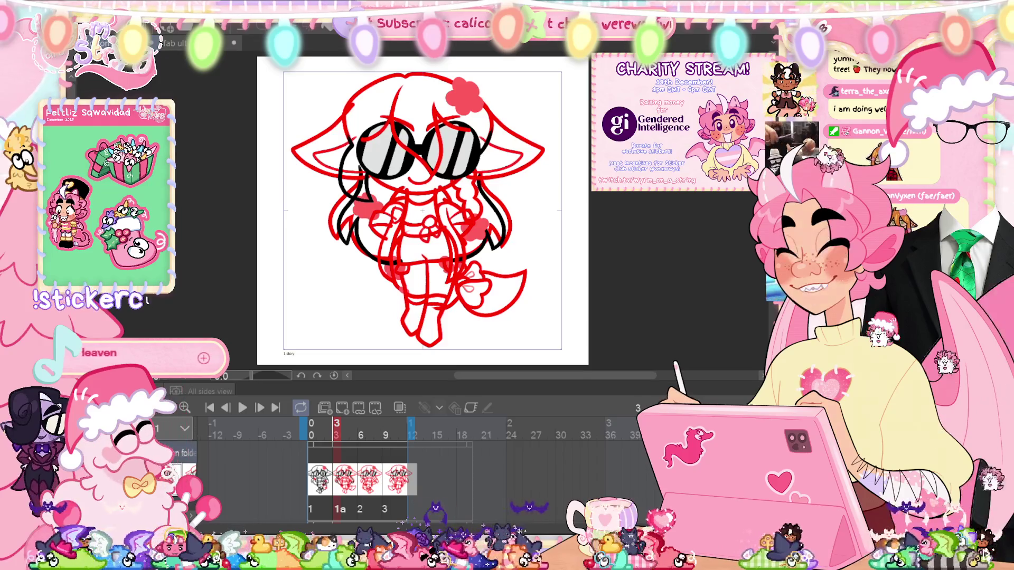
# Delete the stray hair-strand layer on frame 9, then start deleting the frame-6 layer
pyautogui.press('space')
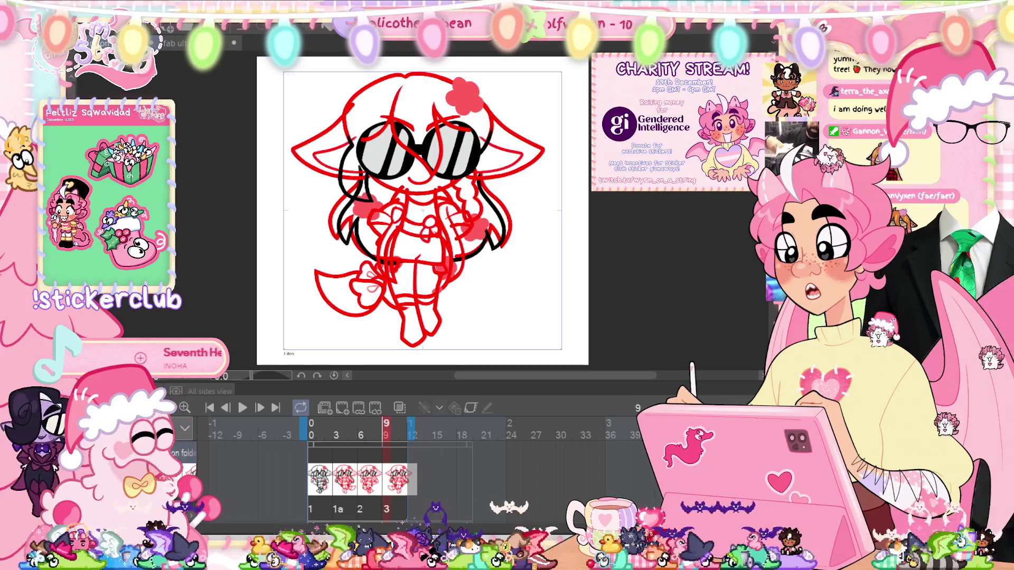
pyautogui.press('Delete')
pyautogui.press('Return')
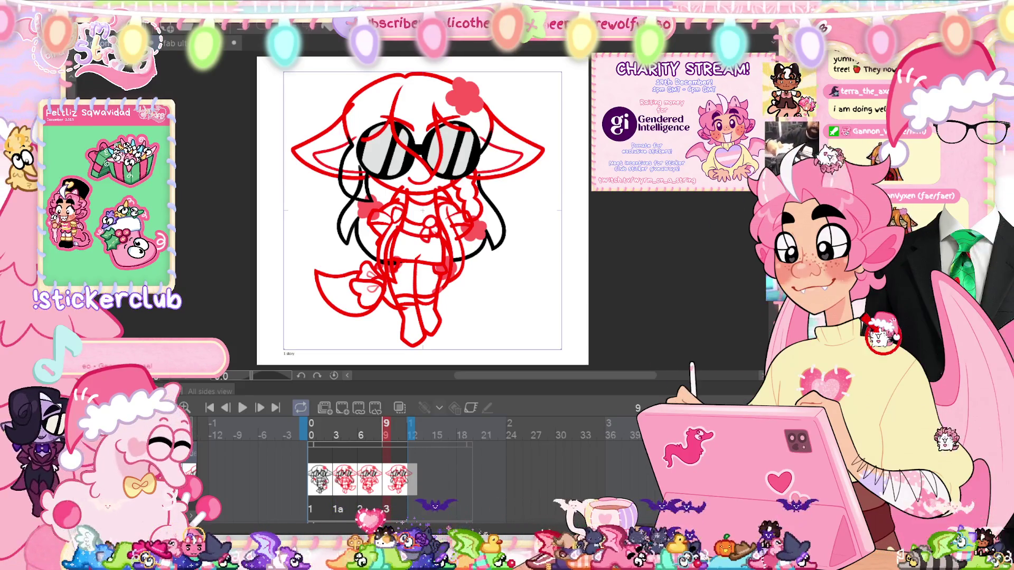
pyautogui.press('Left')
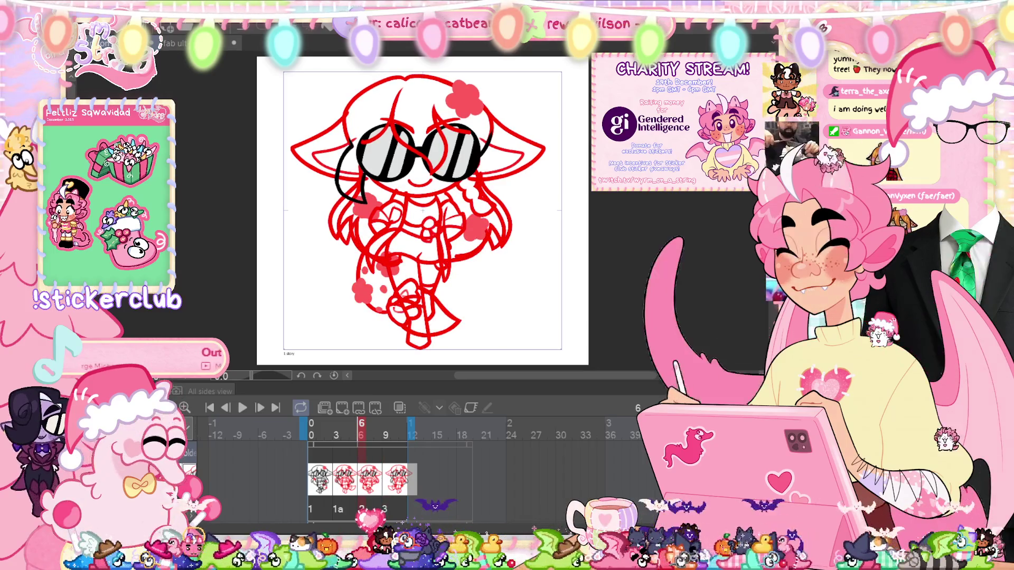
pyautogui.press('Delete')
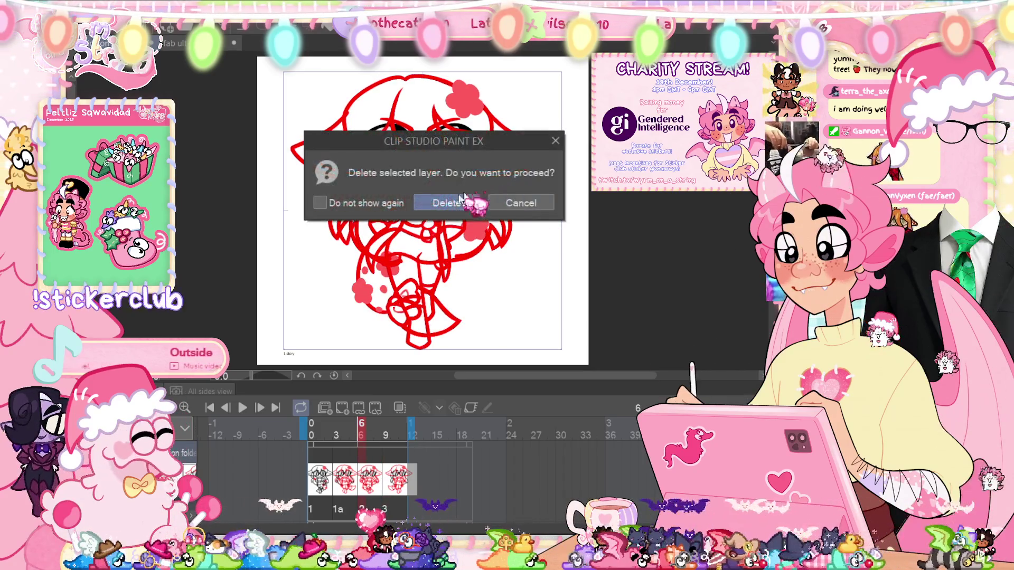
# Confirm the frame-6 layer deletion and go back to the first frame
pyautogui.click(459, 201)
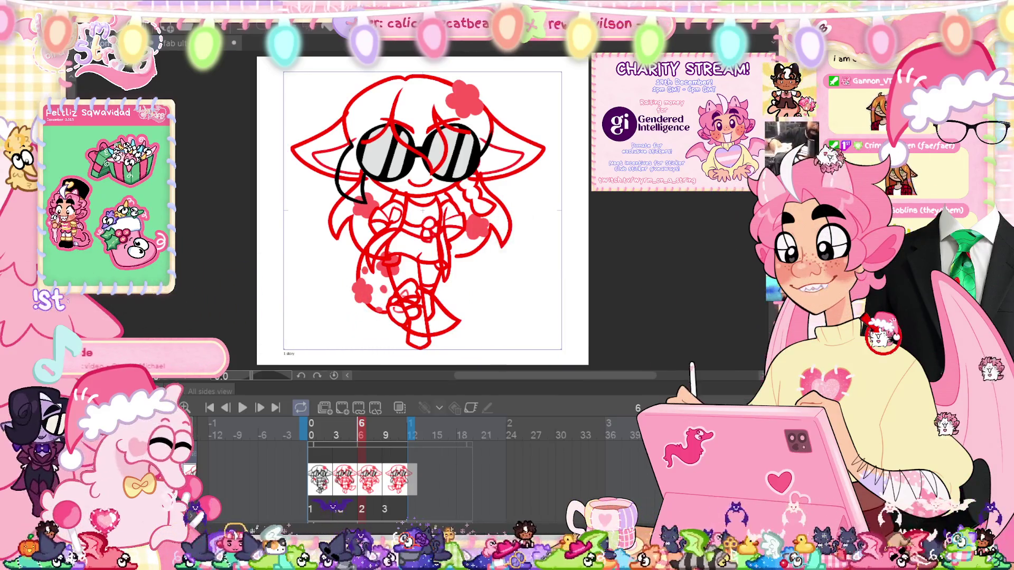
pyautogui.click(311, 429)
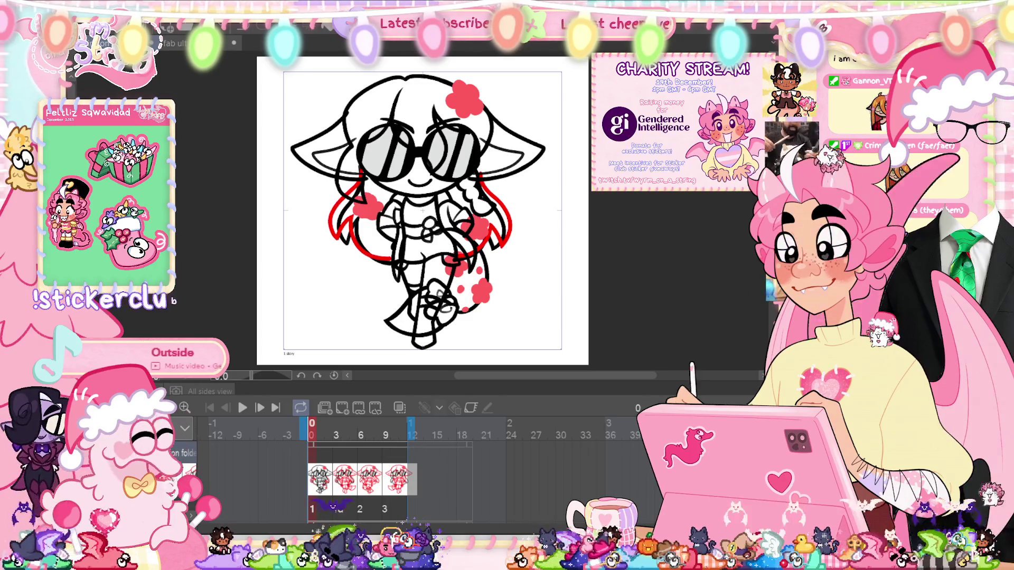
# Delete the frame layer with red hair strokes and briefly play the animation
pyautogui.press('Delete')
pyautogui.press('Return')
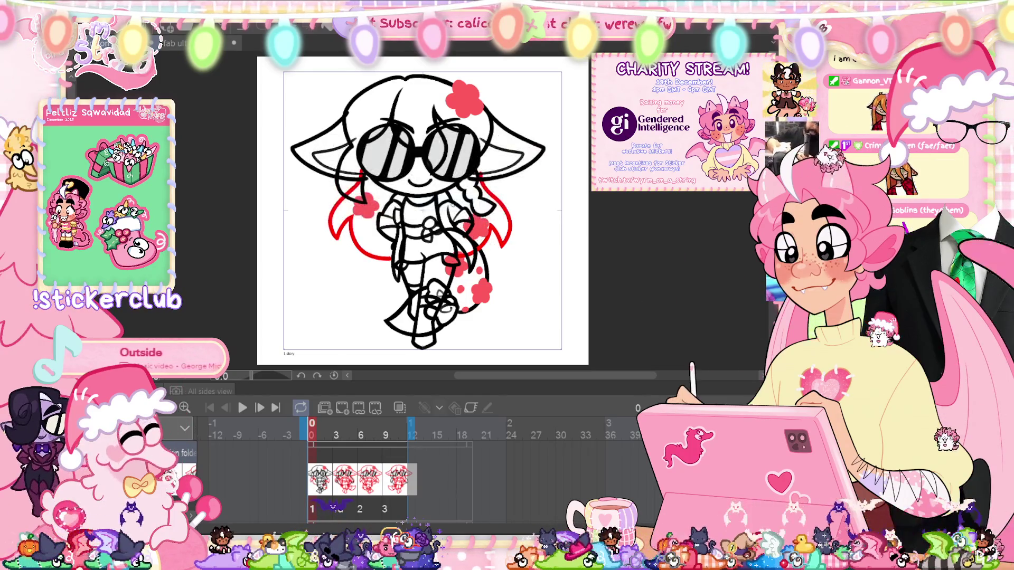
pyautogui.click(243, 407)
pyautogui.click(243, 409)
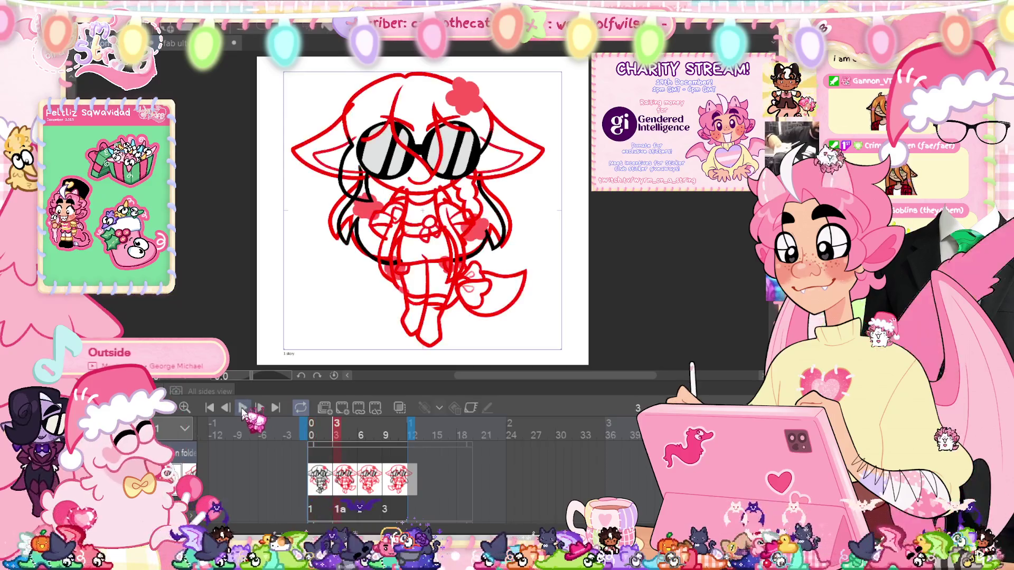
# Move to frame 4, delete its layer, and replay the animation to check the motion
pyautogui.click(341, 492)
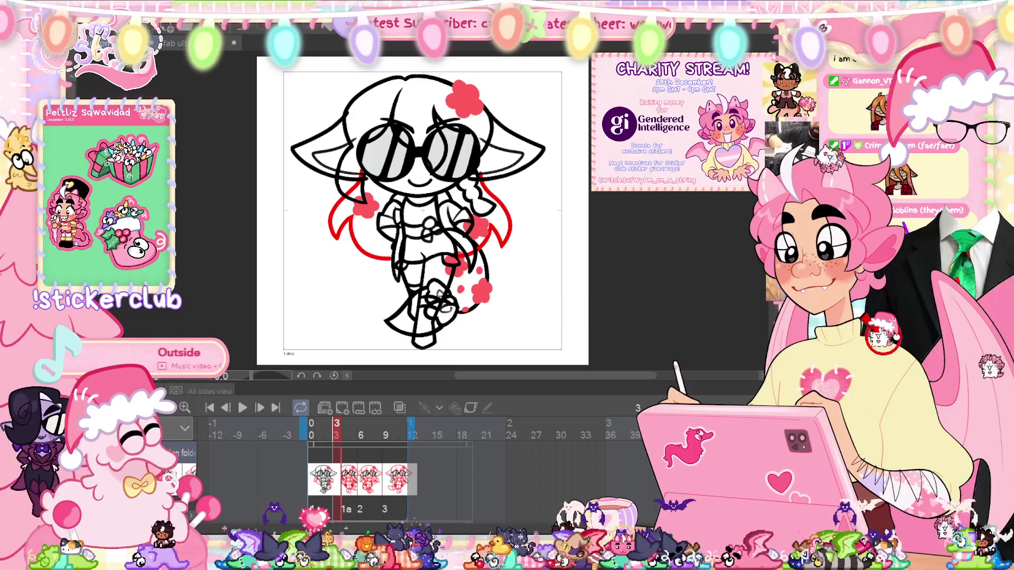
pyautogui.press('Right')
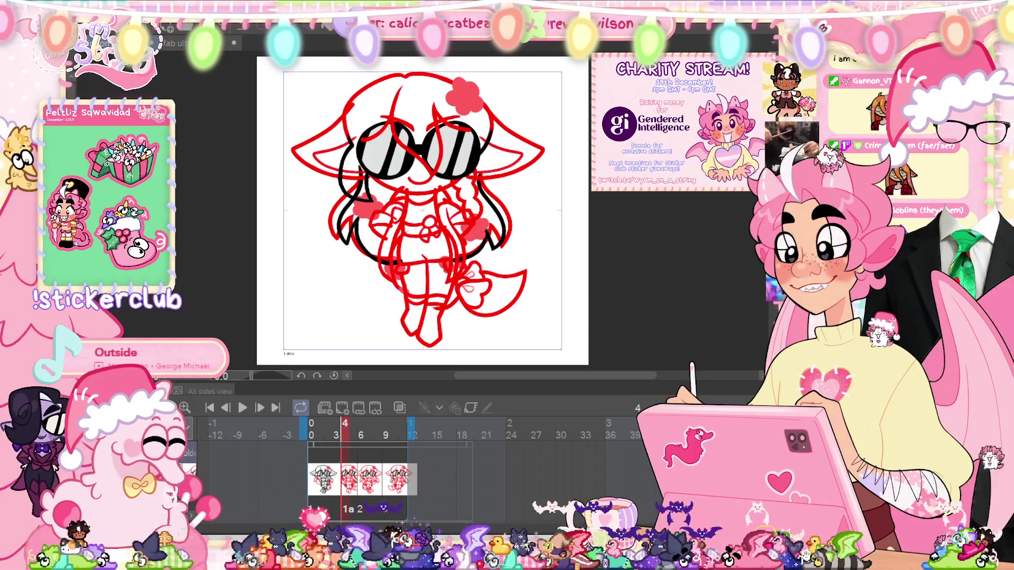
pyautogui.click(442, 202)
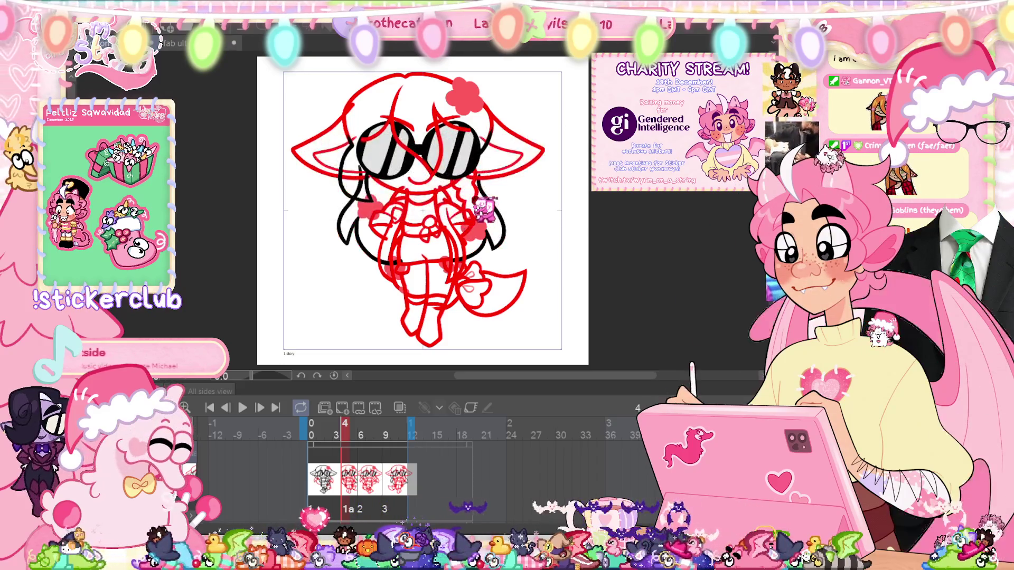
pyautogui.click(242, 409)
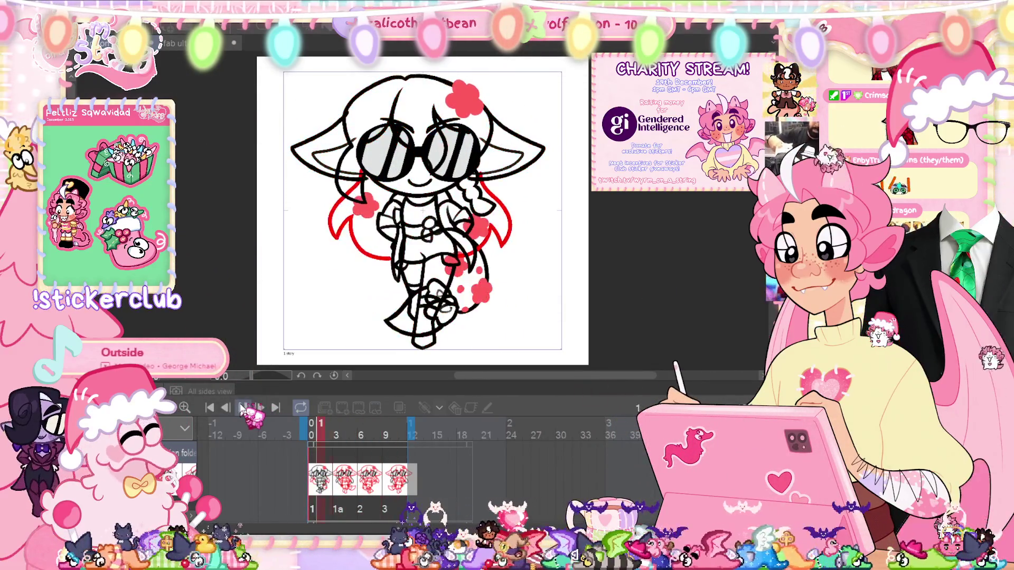
pyautogui.click(244, 408)
pyautogui.click(244, 409)
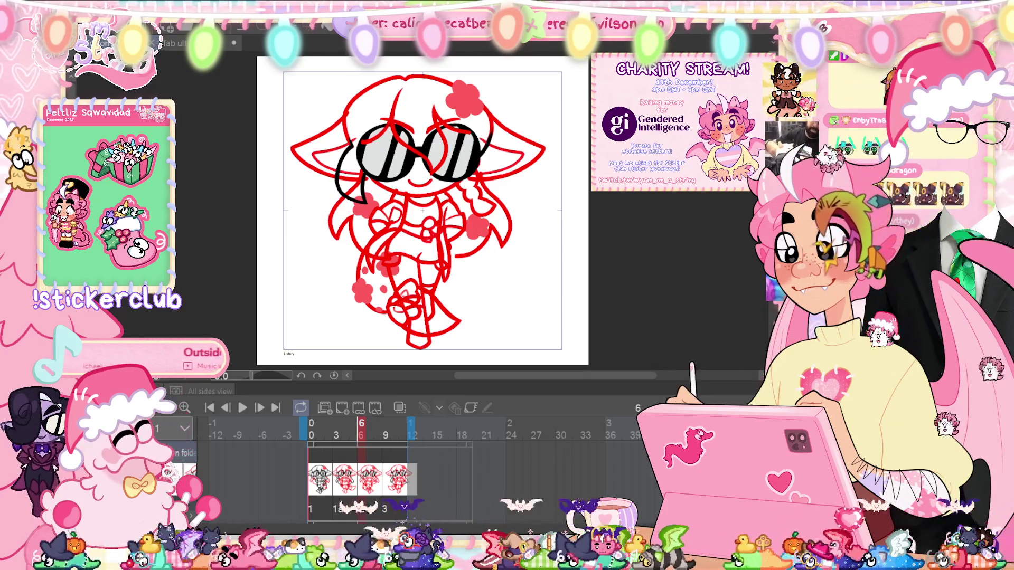
pyautogui.scroll(5, 507, 214)
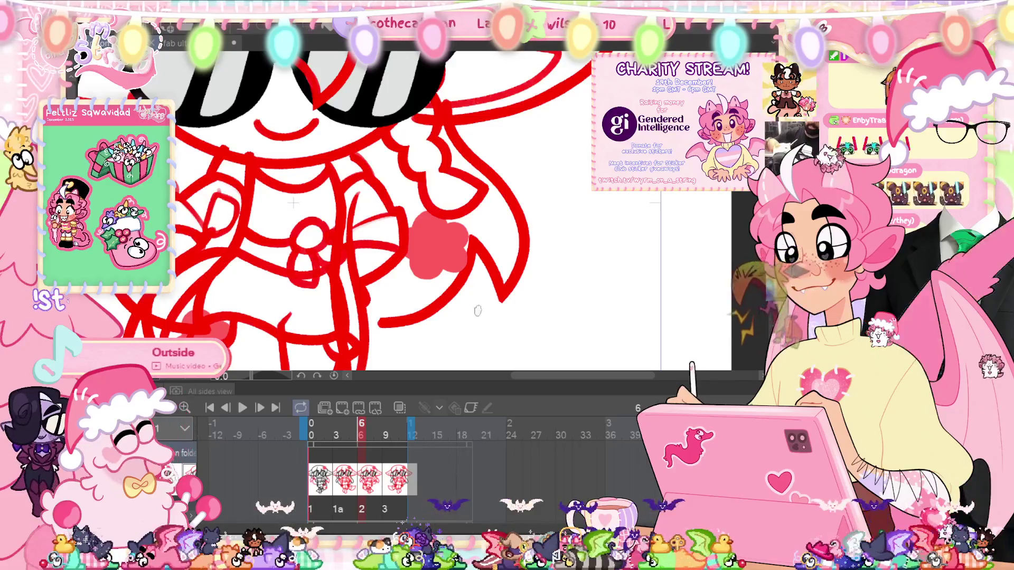
pyautogui.moveTo(477, 311); pyautogui.dragTo(573, 280)
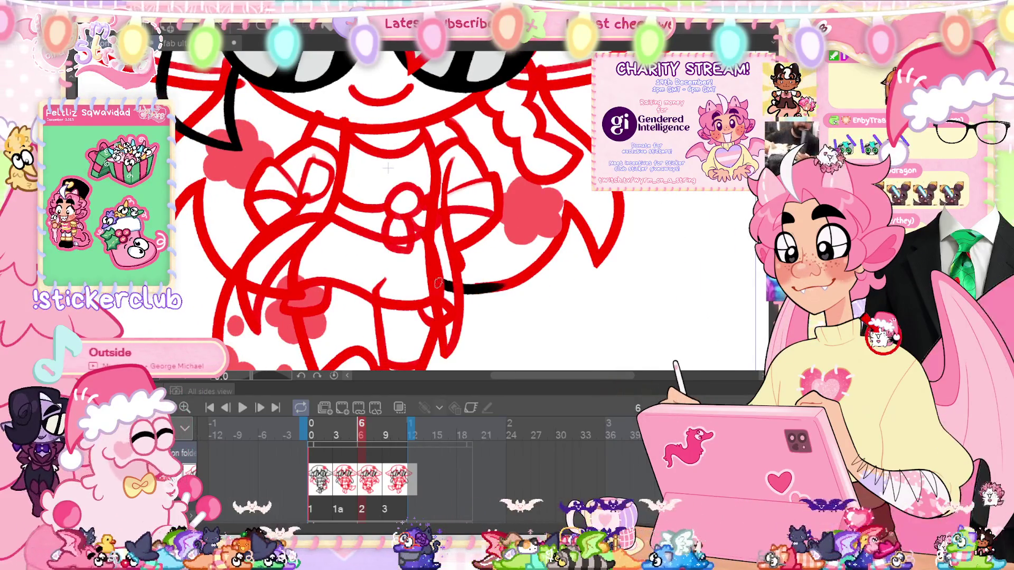
pyautogui.moveTo(438, 284); pyautogui.dragTo(495, 283)
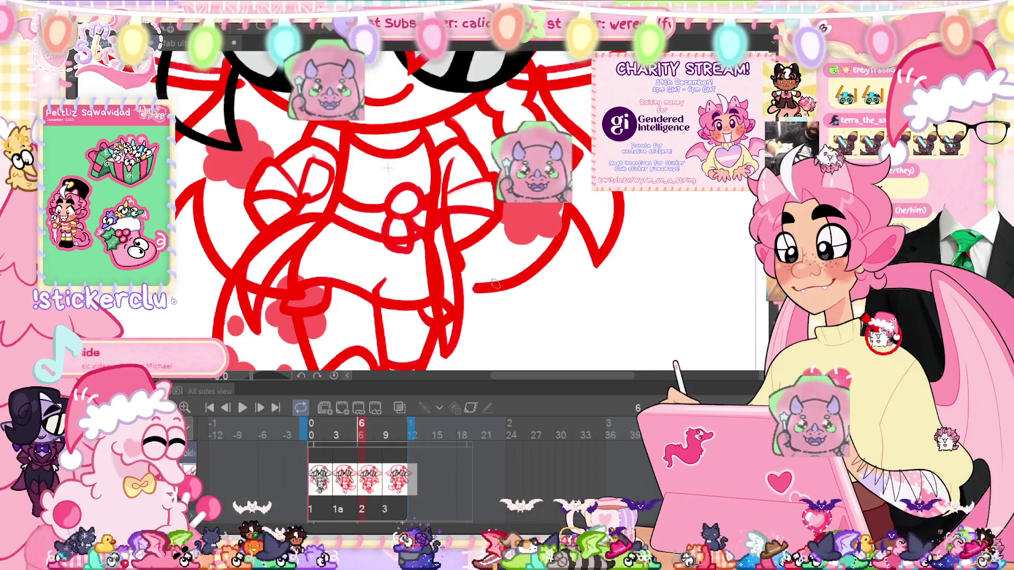
pyautogui.hotkey('ctrl', 'z')
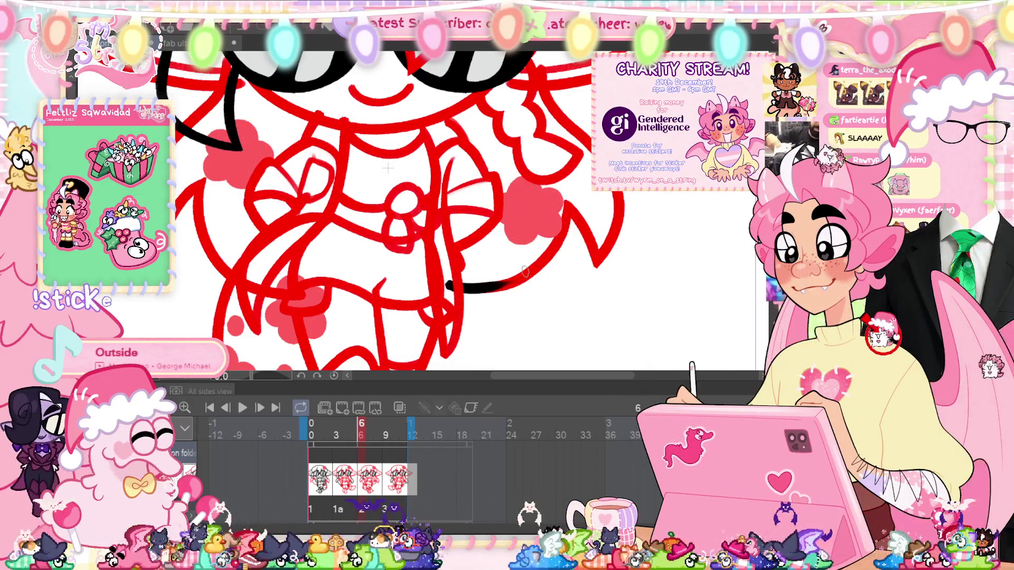
pyautogui.hotkey('ctrl', '0')
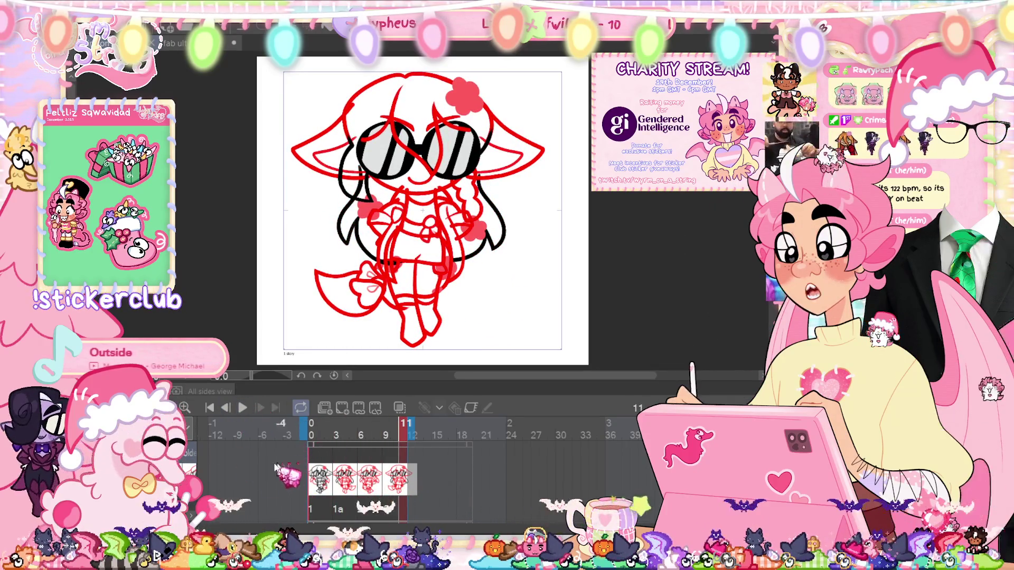
pyautogui.press('Tab')
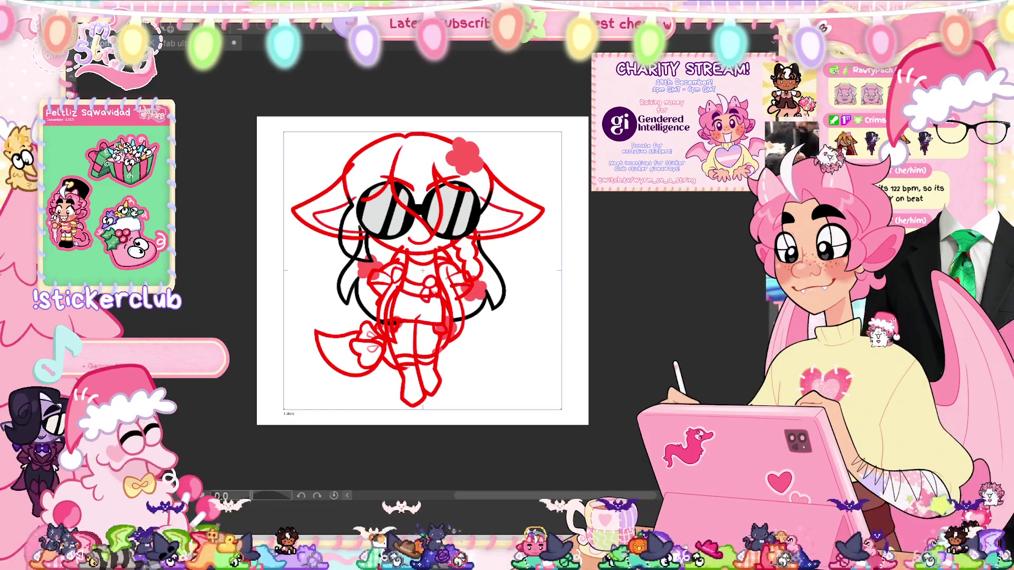
# Step forward through three animation frames and start deleting the selected frame layer
pyautogui.press('Right')
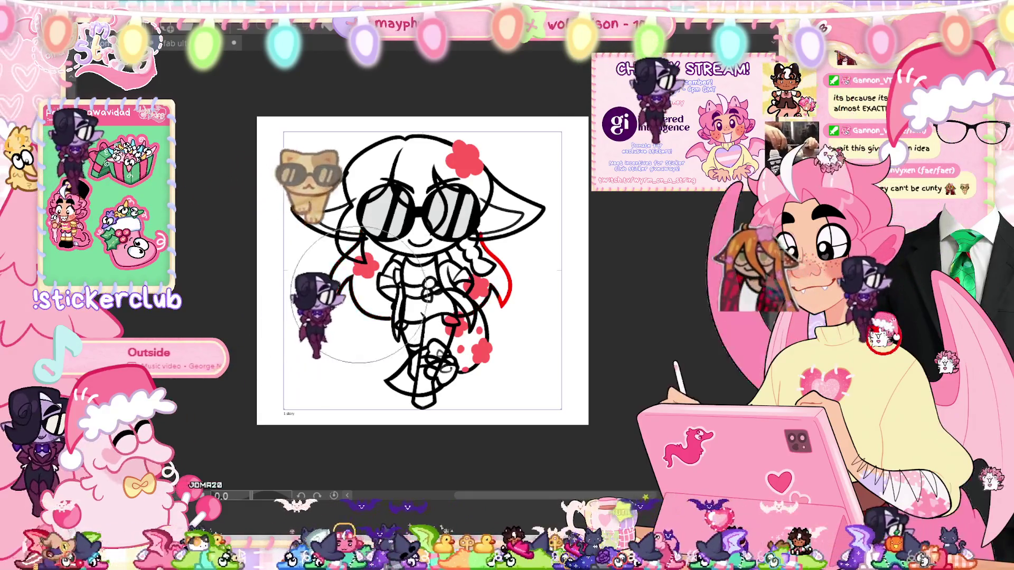
pyautogui.press('Right')
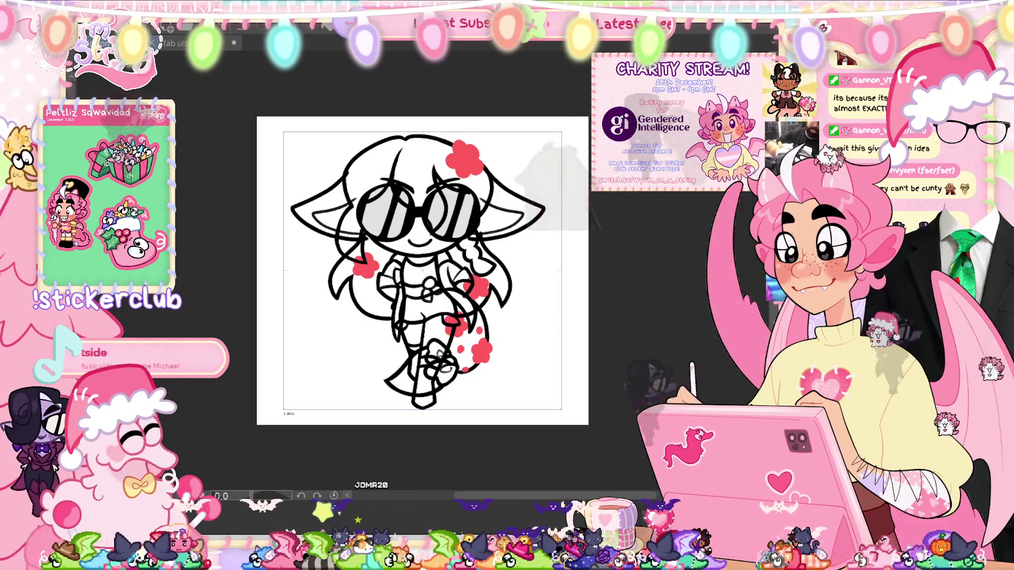
pyautogui.press('Right')
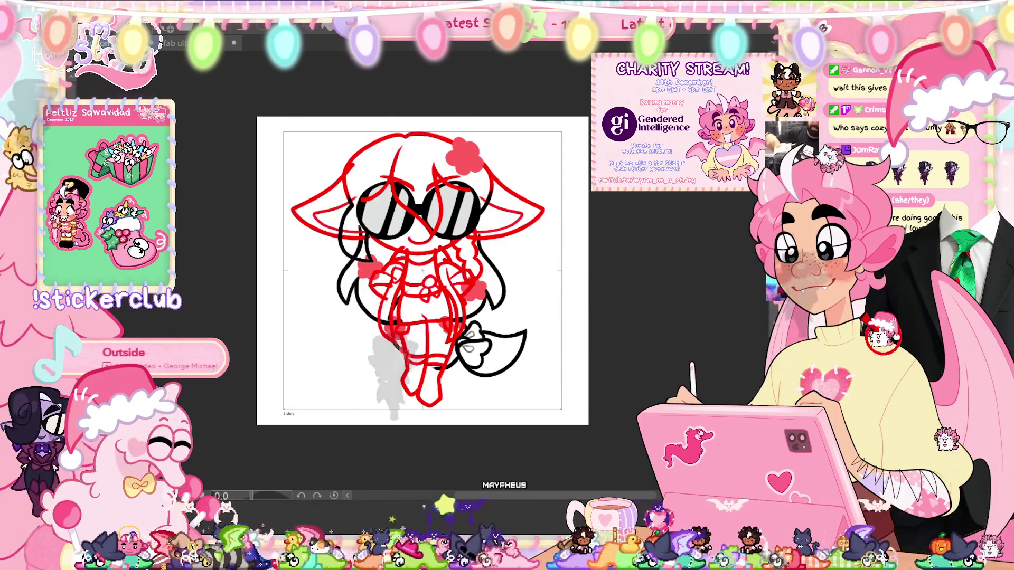
pyautogui.press('Delete')
# Confirm the layer deletion, erase red lines around the chest bow, and ink the torso and legs
pyautogui.click(442, 202)
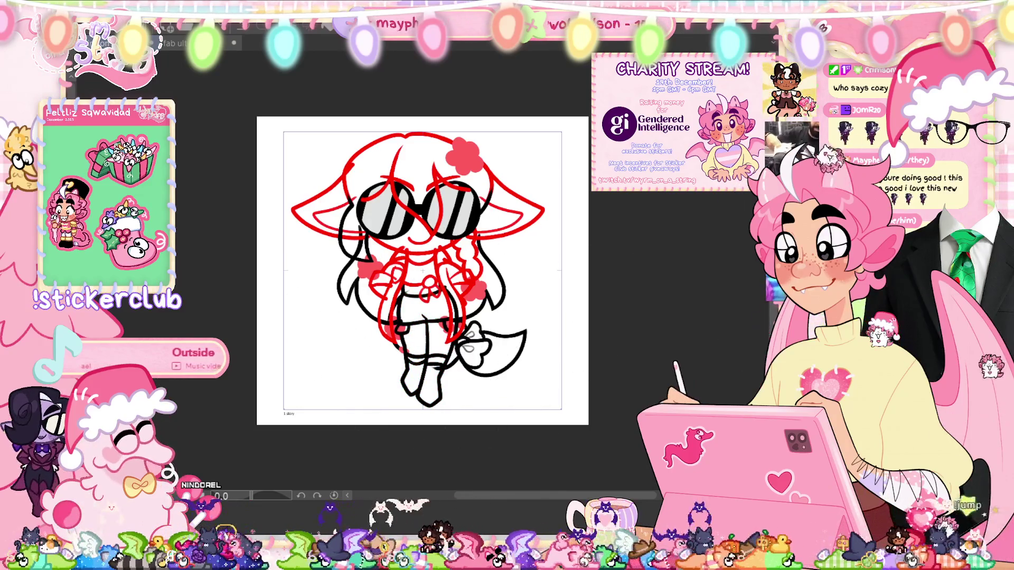
pyautogui.moveTo(428, 290); pyautogui.dragTo(425, 232)
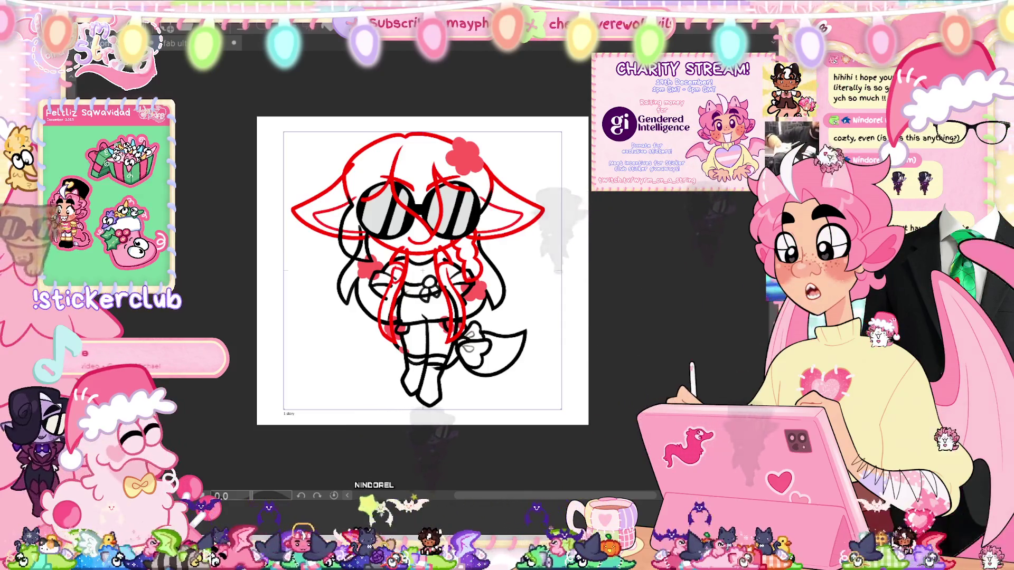
pyautogui.moveTo(404, 252); pyautogui.dragTo(388, 330)
pyautogui.moveTo(449, 274); pyautogui.dragTo(451, 338)
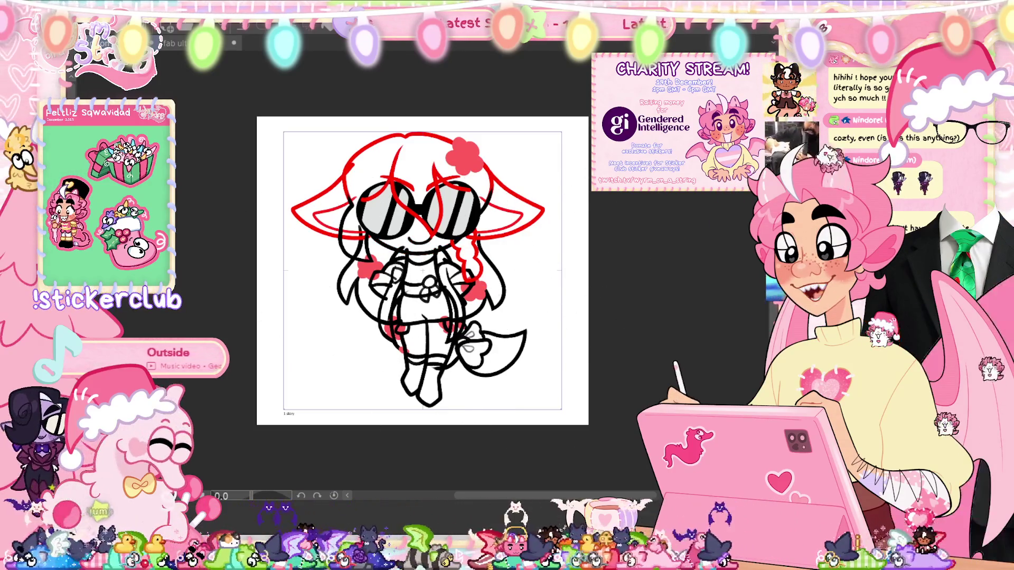
# Redraw the right ear in black and clear the red head arc, wavy strokes and face sketch
pyautogui.moveTo(510, 124); pyautogui.dragTo(523, 143)
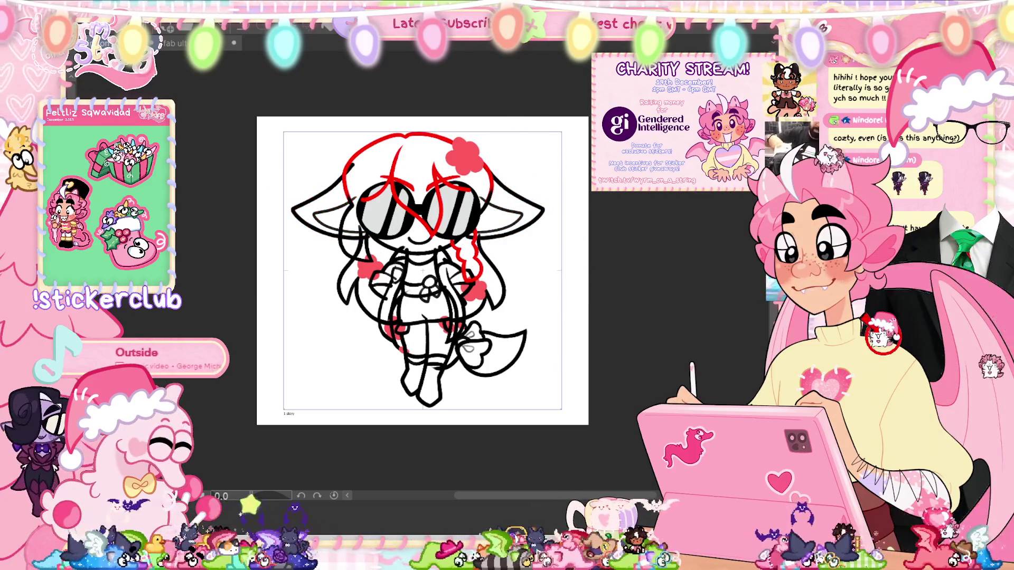
pyautogui.moveTo(345, 174); pyautogui.dragTo(449, 138)
pyautogui.moveTo(467, 237); pyautogui.dragTo(475, 280)
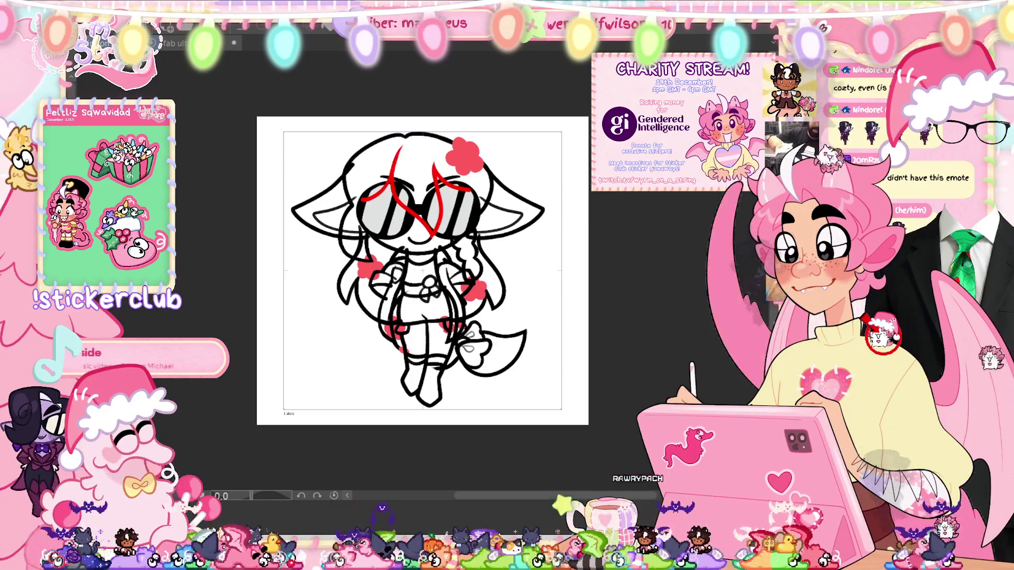
pyautogui.press('Delete')
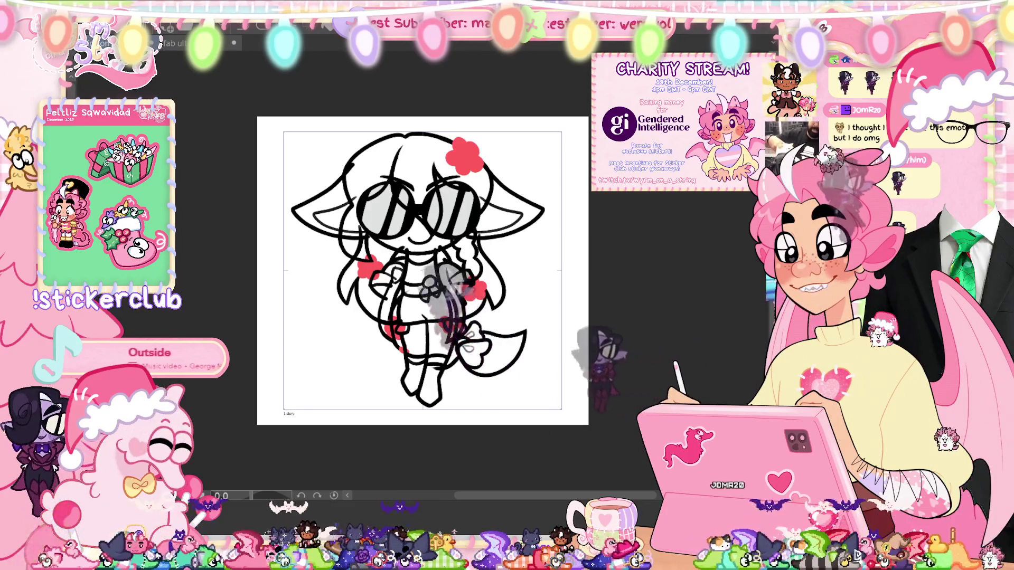
# Shift the grey shading left and erase the red sketch over the body, ears and hair
pyautogui.moveTo(417, 348); pyautogui.dragTo(277, 348)
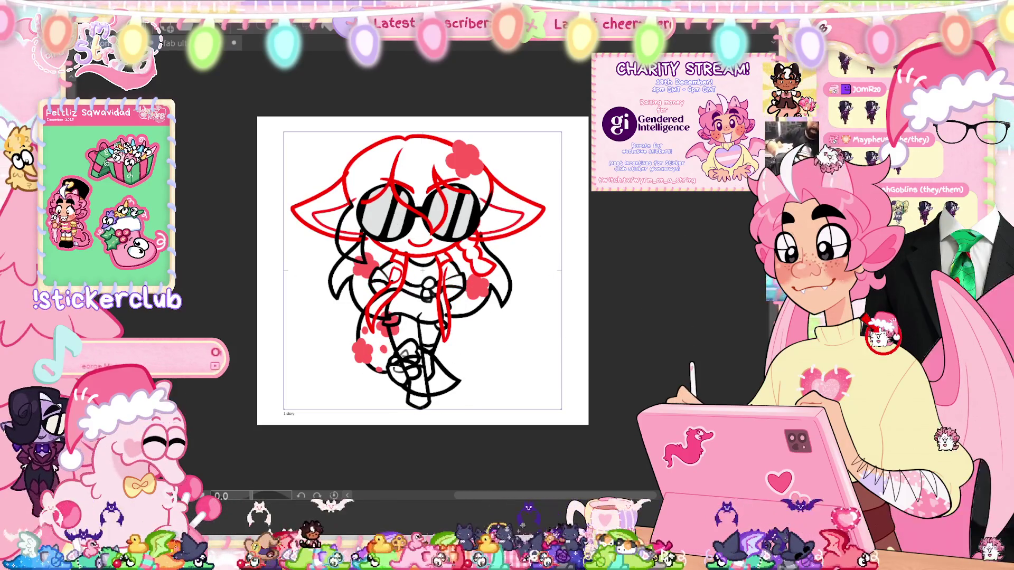
pyautogui.moveTo(542, 271); pyautogui.dragTo(354, 317)
pyautogui.moveTo(528, 217); pyautogui.dragTo(317, 211)
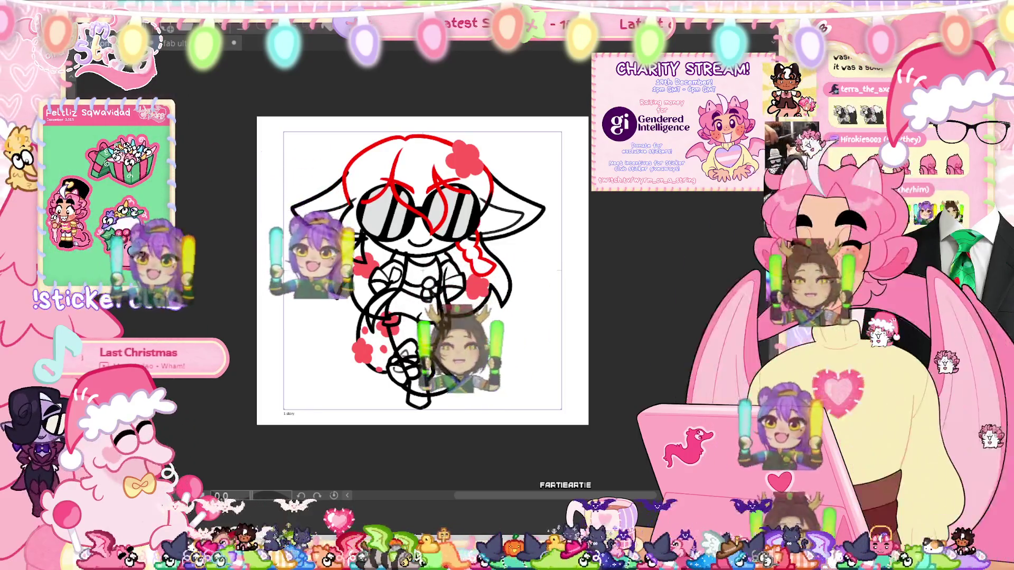
pyautogui.moveTo(417, 139)
pyautogui.mouseDown()
pyautogui.moveTo(480, 248)
pyautogui.moveTo(368, 252)
pyautogui.mouseUp()
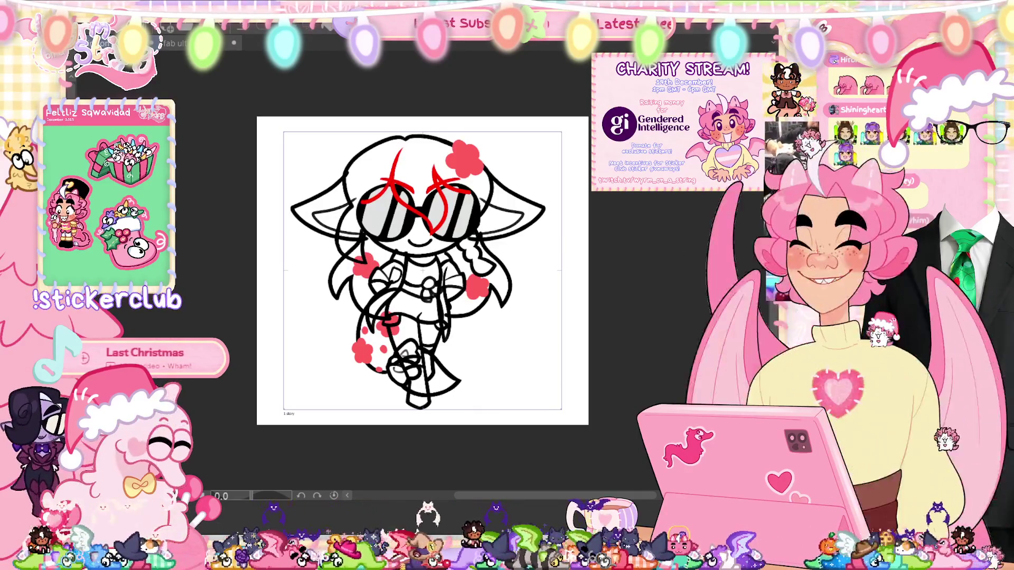
# Undo the red strokes across the glasses and the red eyebrows, bringing up the next frame
pyautogui.hotkey('ctrl', 'z')
pyautogui.hotkey('ctrl', 'z')
pyautogui.hotkey('ctrl', 'z')
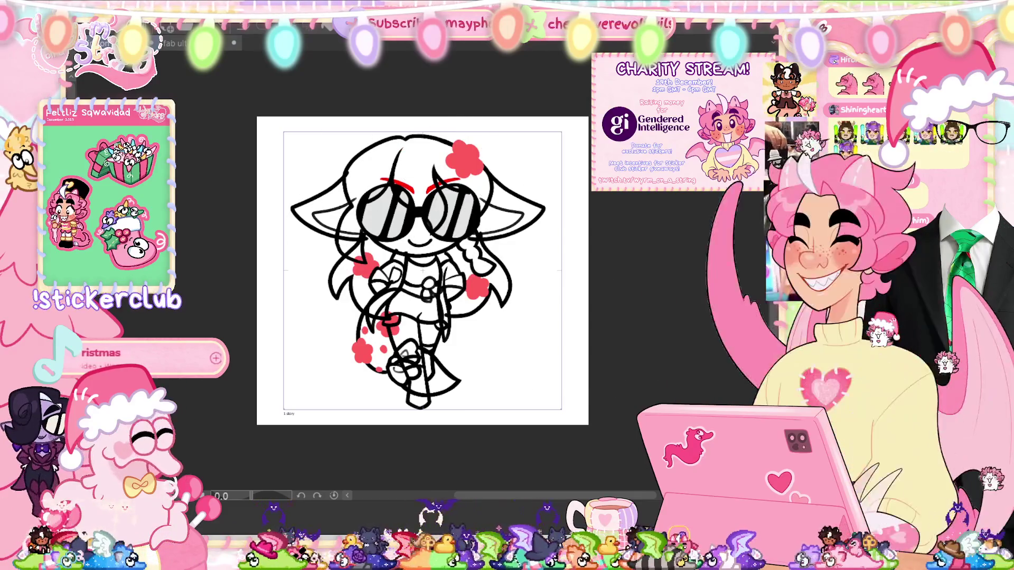
pyautogui.hotkey('ctrl', 'z')
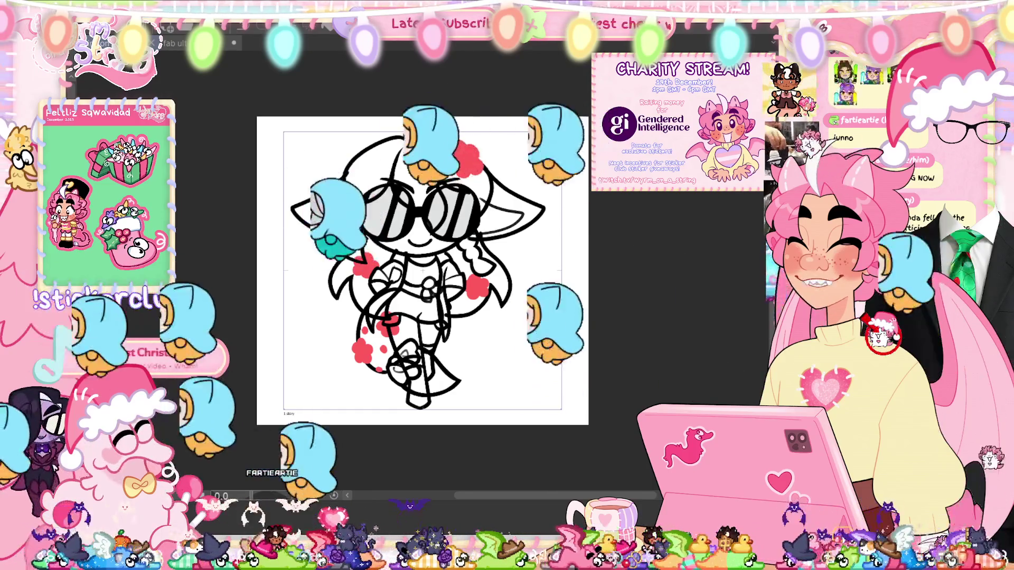
pyautogui.hotkey('ctrl', 'z')
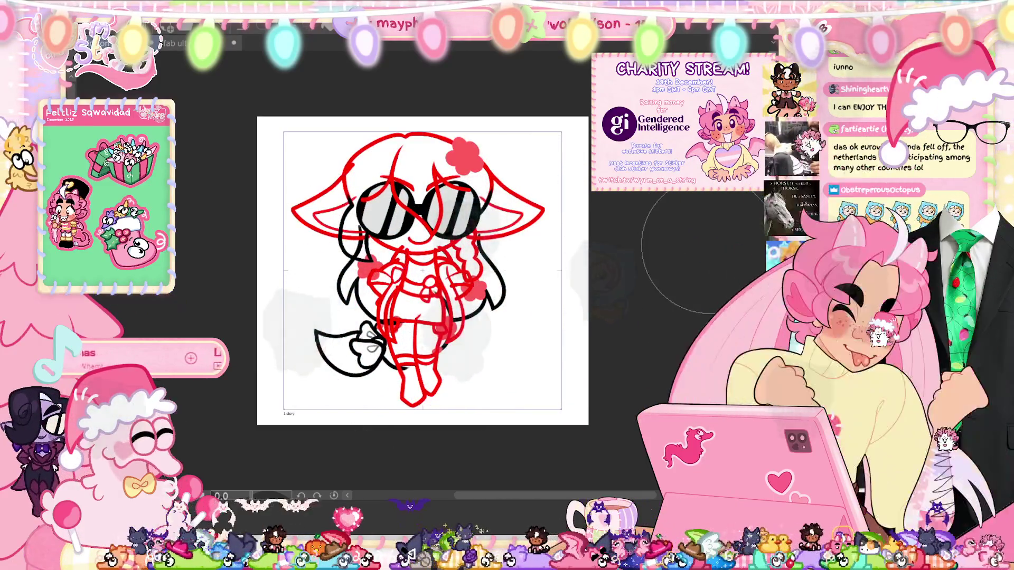
# Erase the red sketch lines from the legs, chest bow and torso
pyautogui.moveTo(418, 296)
pyautogui.mouseDown()
pyautogui.moveTo(401, 369)
pyautogui.moveTo(393, 351)
pyautogui.mouseUp()
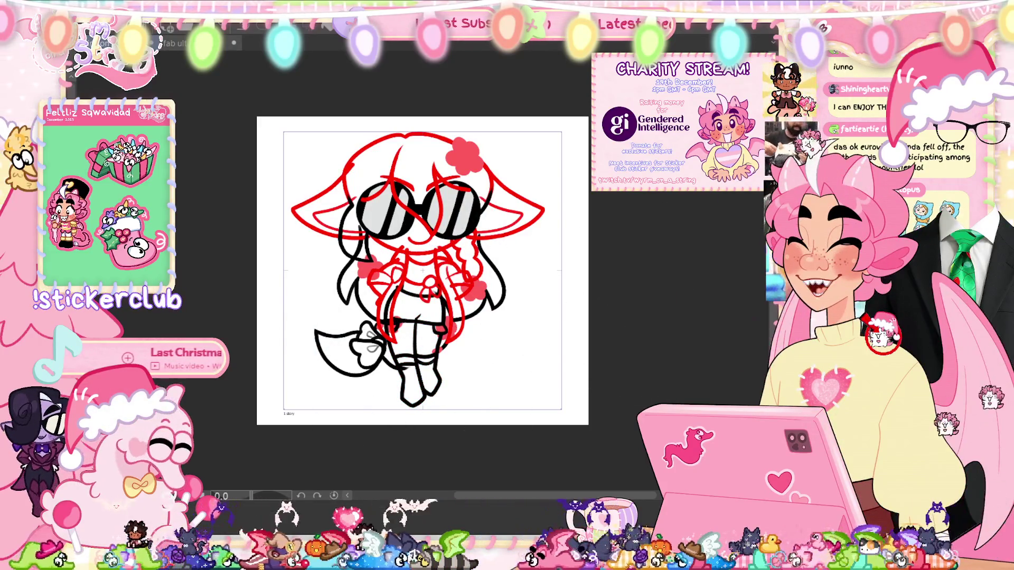
pyautogui.moveTo(417, 296); pyautogui.dragTo(431, 288)
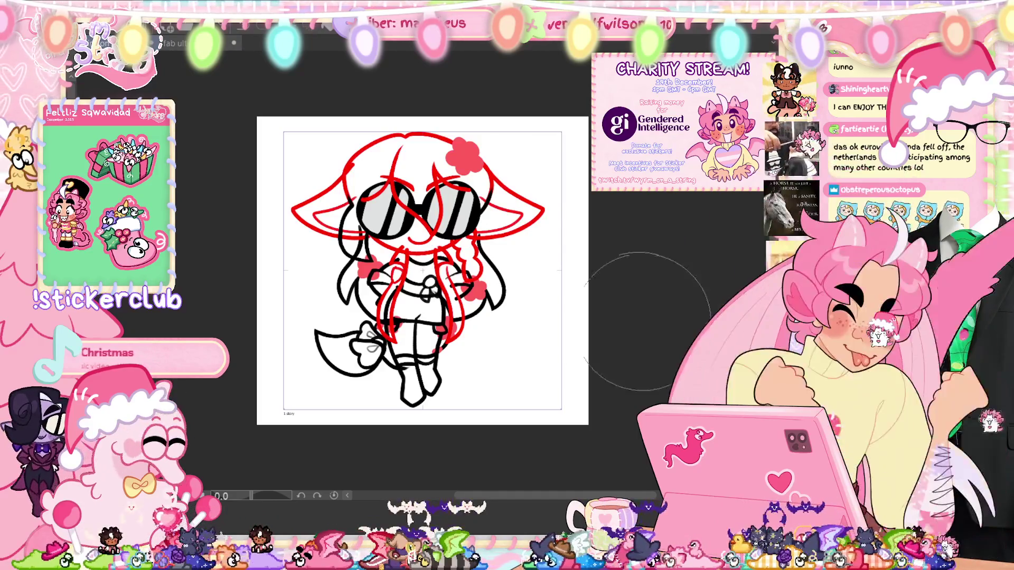
pyautogui.moveTo(426, 278); pyautogui.dragTo(440, 259)
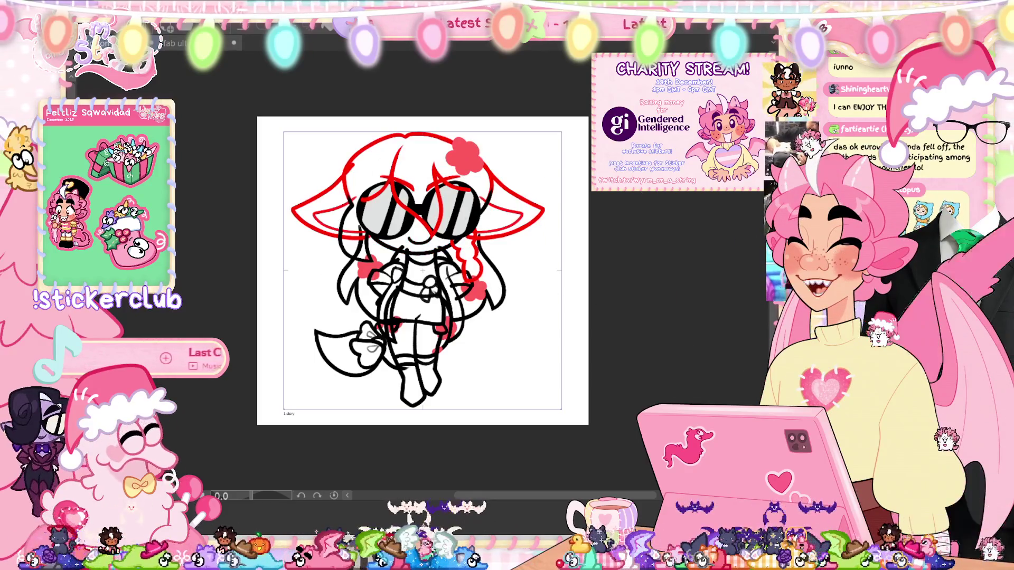
# Erase the red sketch from the ears, right hair strand and glasses, then preview the animation
pyautogui.moveTo(554, 222)
pyautogui.mouseDown()
pyautogui.moveTo(523, 179)
pyautogui.moveTo(386, 177)
pyautogui.mouseUp()
pyautogui.moveTo(506, 174)
pyautogui.mouseDown()
pyautogui.moveTo(470, 214)
pyautogui.moveTo(369, 169)
pyautogui.mouseUp()
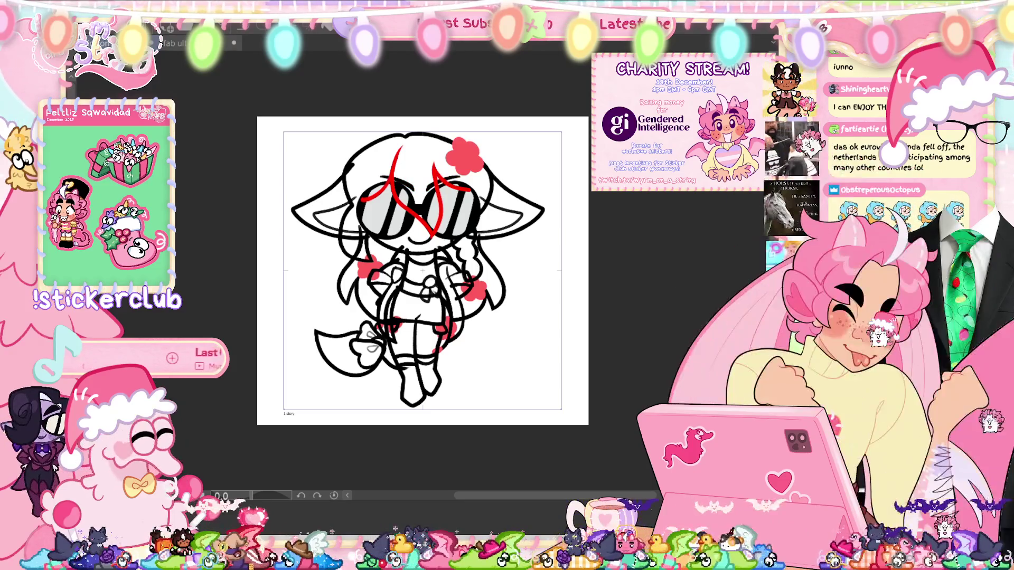
pyautogui.moveTo(438, 212); pyautogui.dragTo(406, 223)
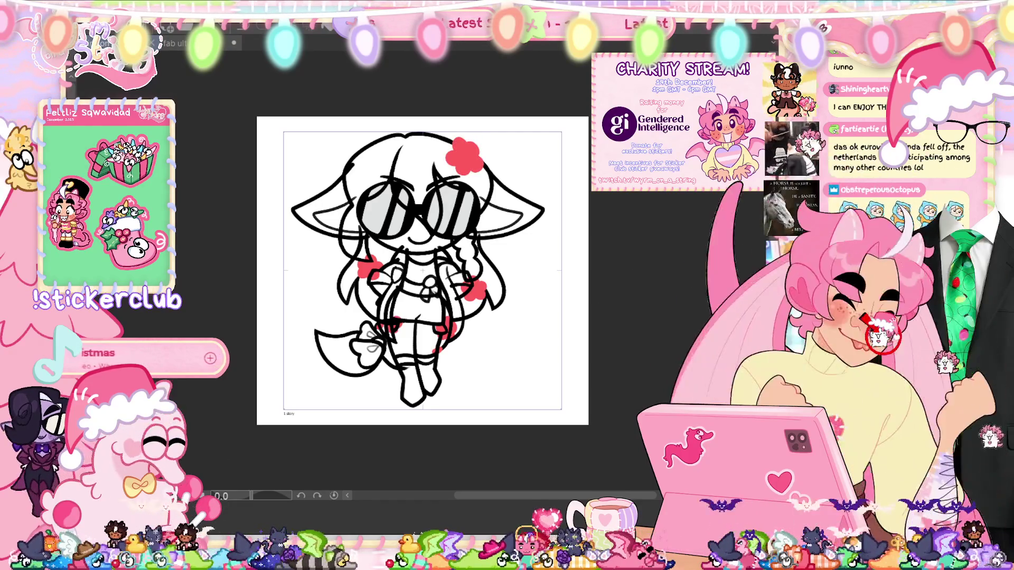
pyautogui.press('Tab')
pyautogui.click(243, 408)
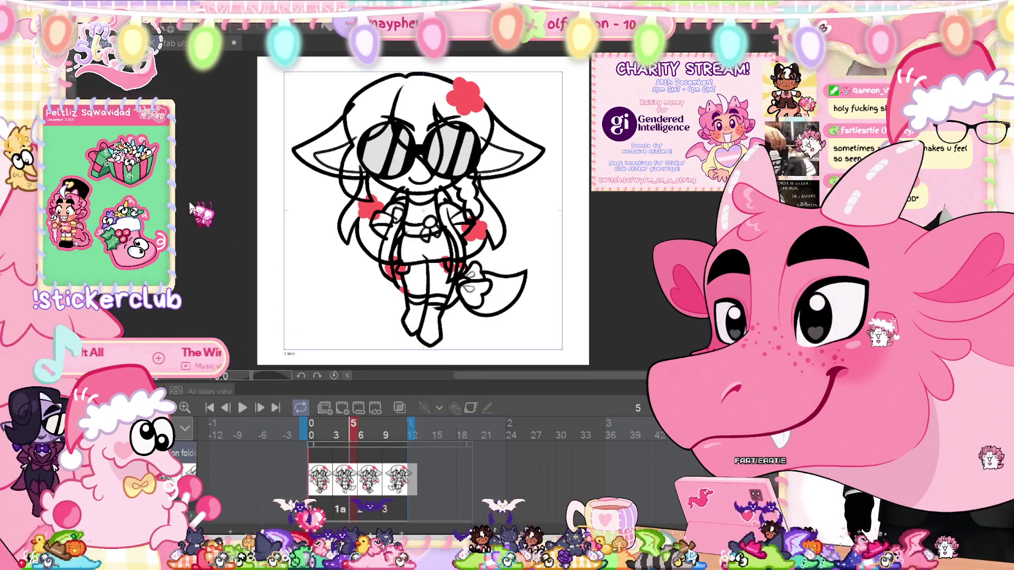
# Create a new blank canvas and paste the character reference onto it
pyautogui.hotkey('ctrl', 'n')
pyautogui.click(557, 48)
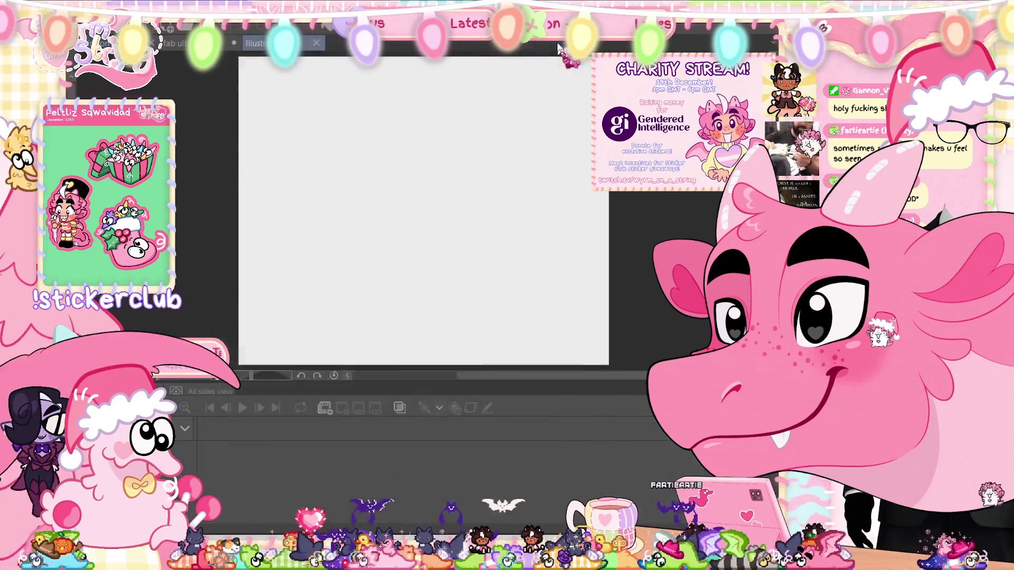
pyautogui.hotkey('ctrl', 'v')
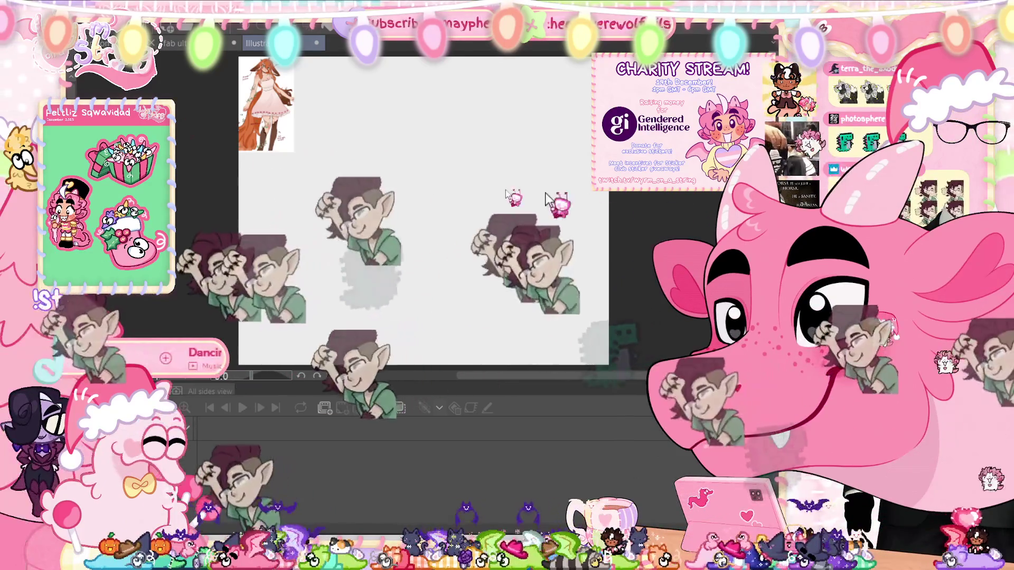
# Zoom to inspect the reference, delete it, and return to the chibi animation document
pyautogui.scroll(5, 292, 224)
pyautogui.scroll(-5, 291, 224)
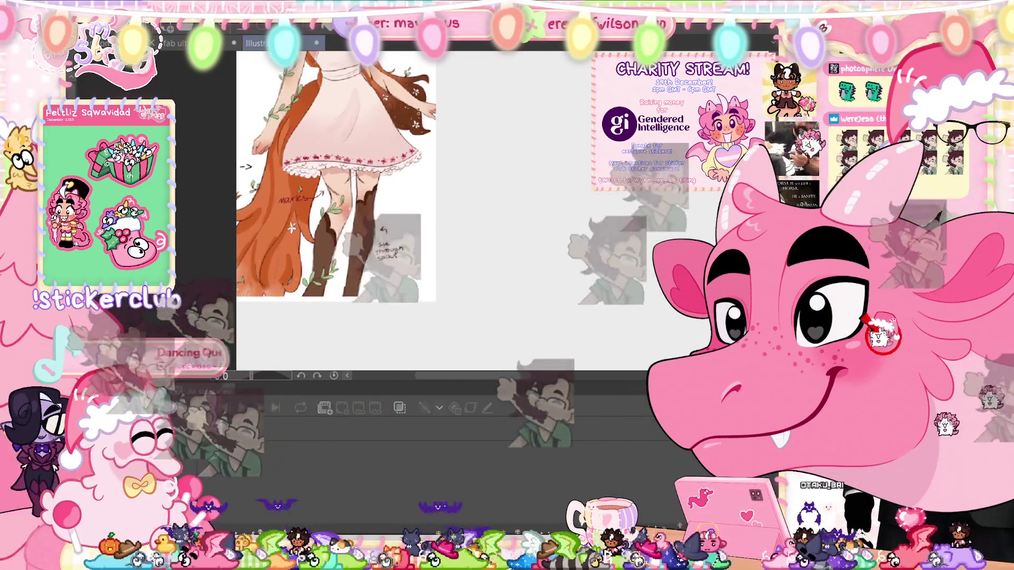
pyautogui.press('Delete')
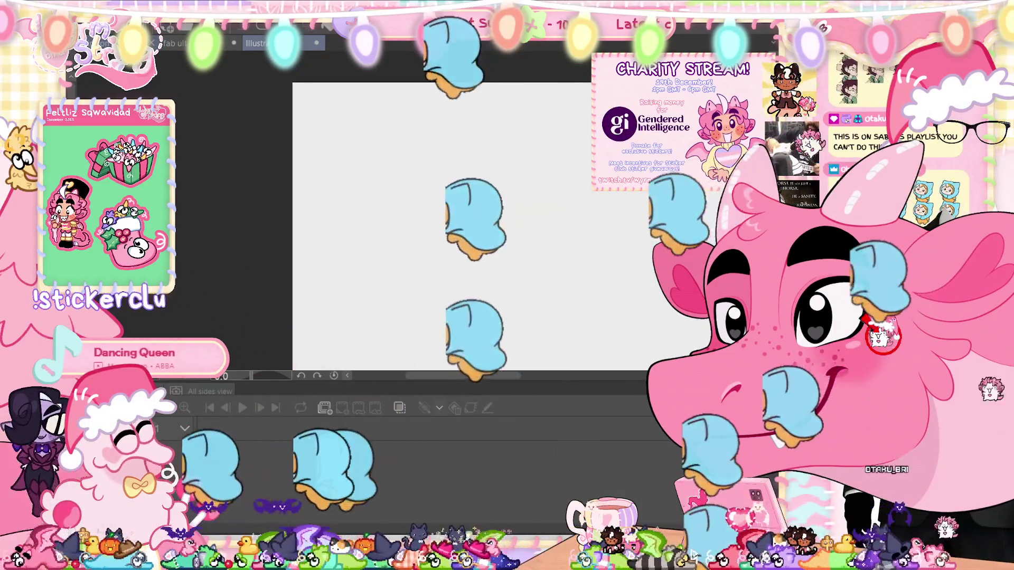
pyautogui.hotkey('ctrl', 'Tab')
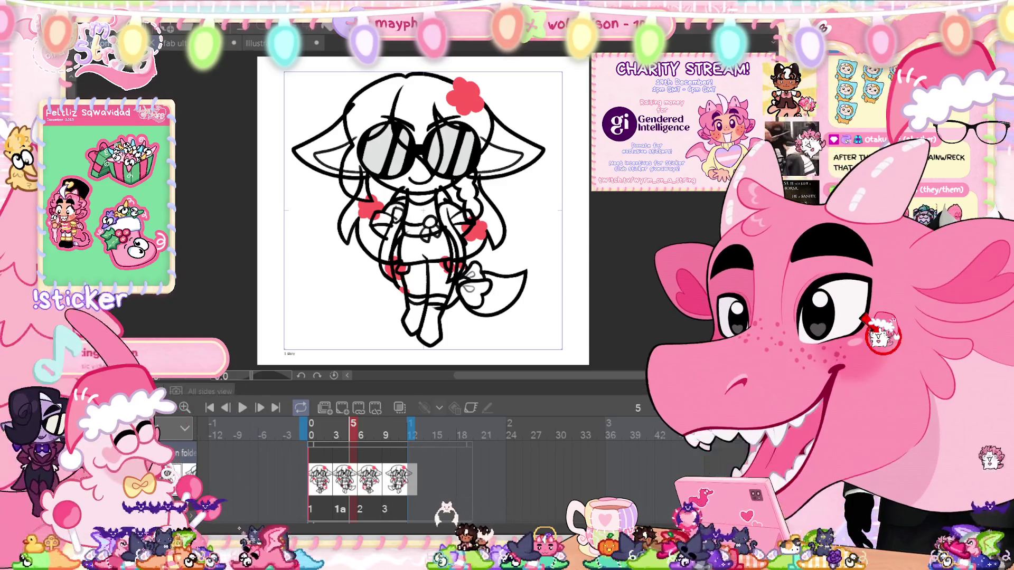
# Hide the timeline, zoom in on the chibi drawing, then delete the sketch layer
pyautogui.press('Tab')
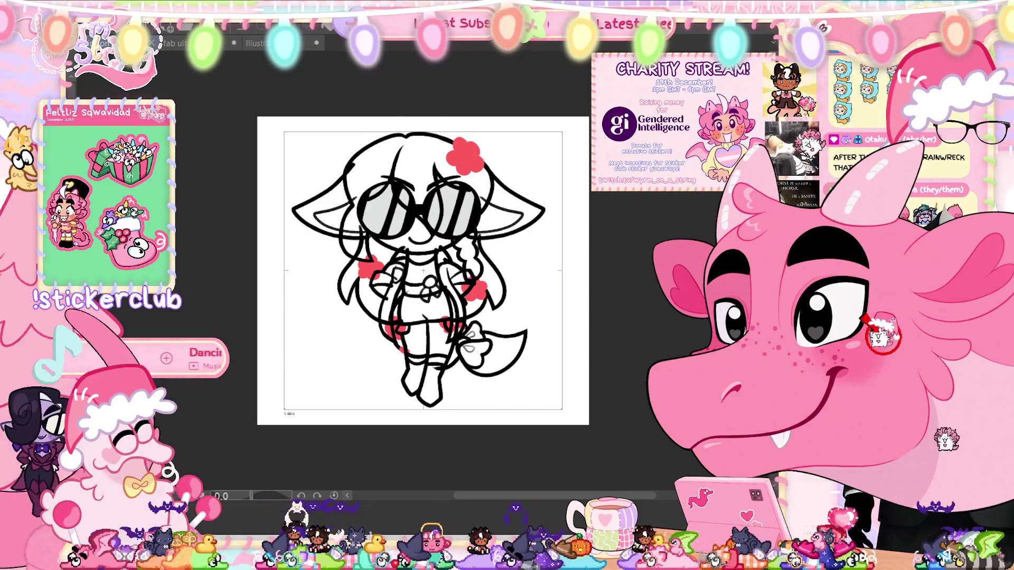
pyautogui.hotkey('ctrl', '0')
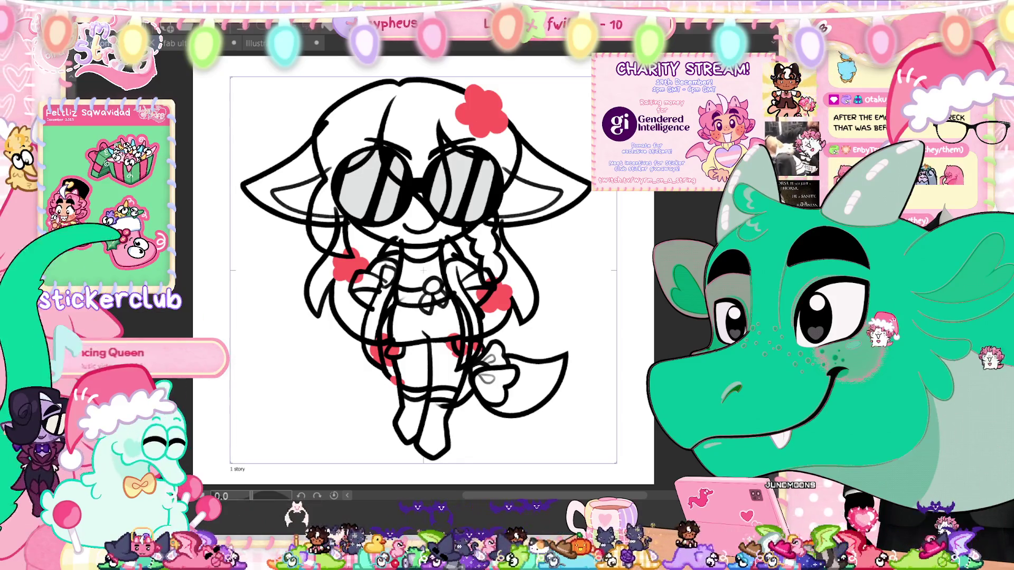
pyautogui.hscroll(2, 406, 271)
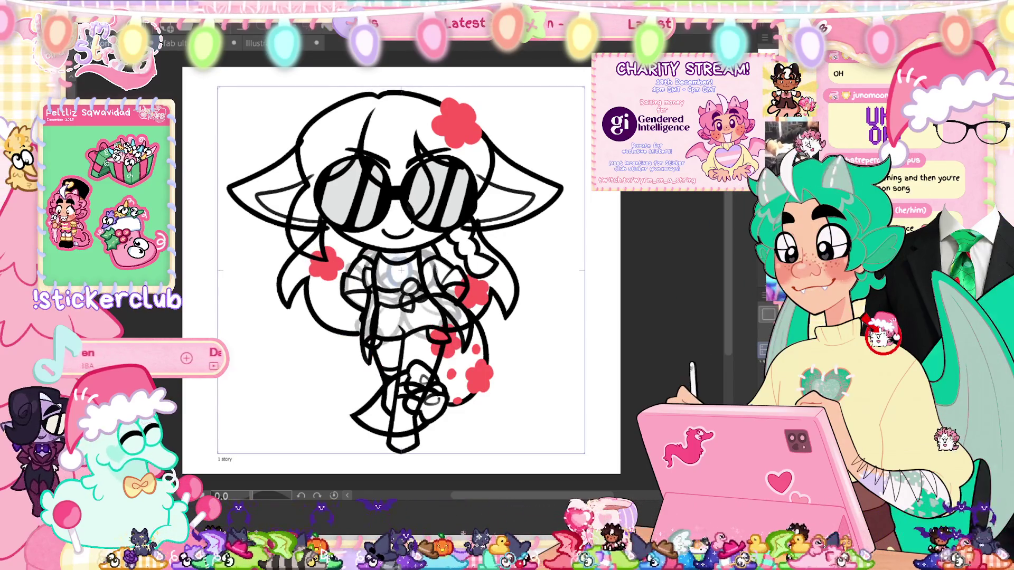
pyautogui.press('Delete')
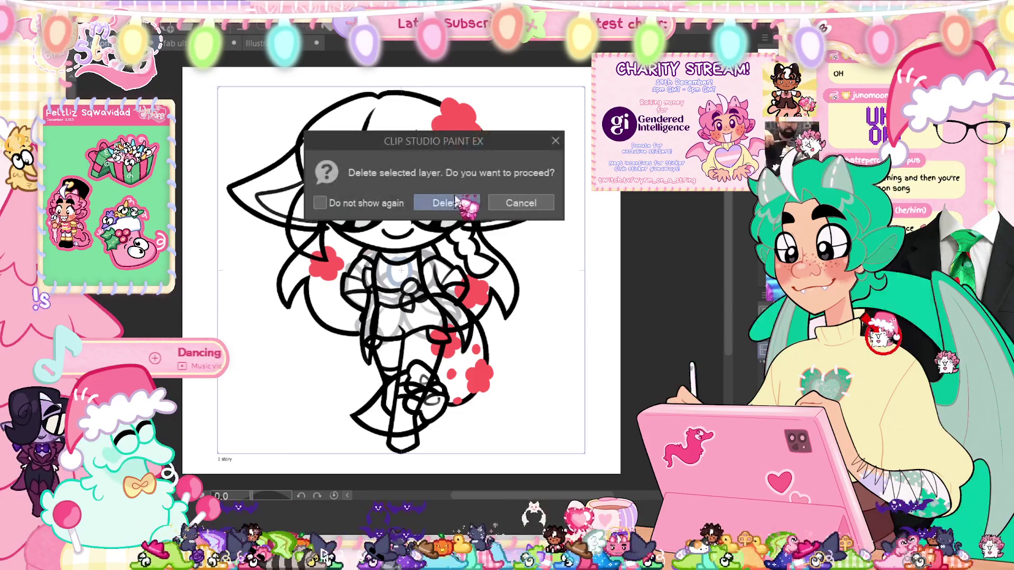
# Confirm deleting the sketch layer and the other extra layers, leaving only clean lineart
pyautogui.click(476, 203)
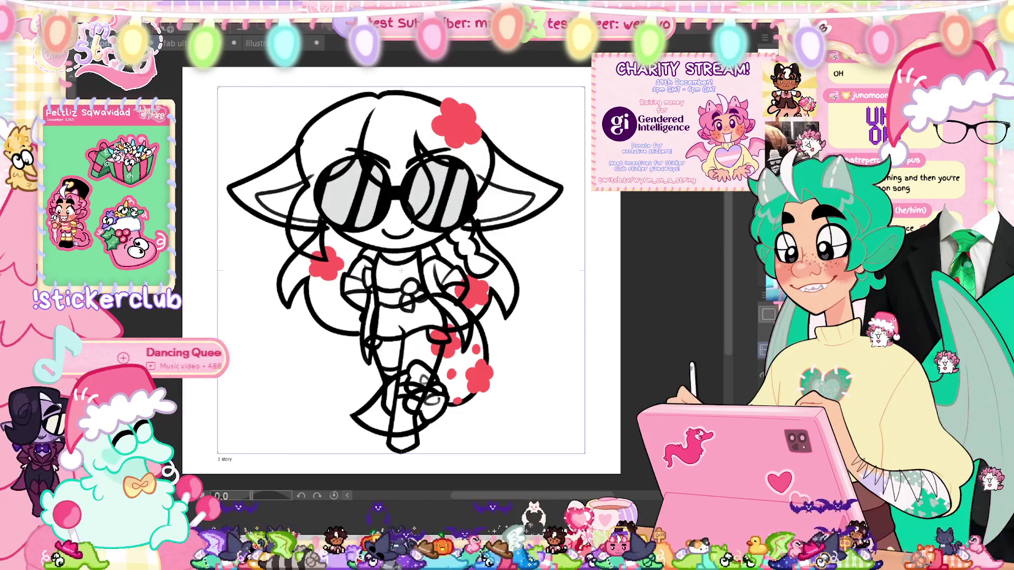
pyautogui.press('Delete')
pyautogui.click(490, 206)
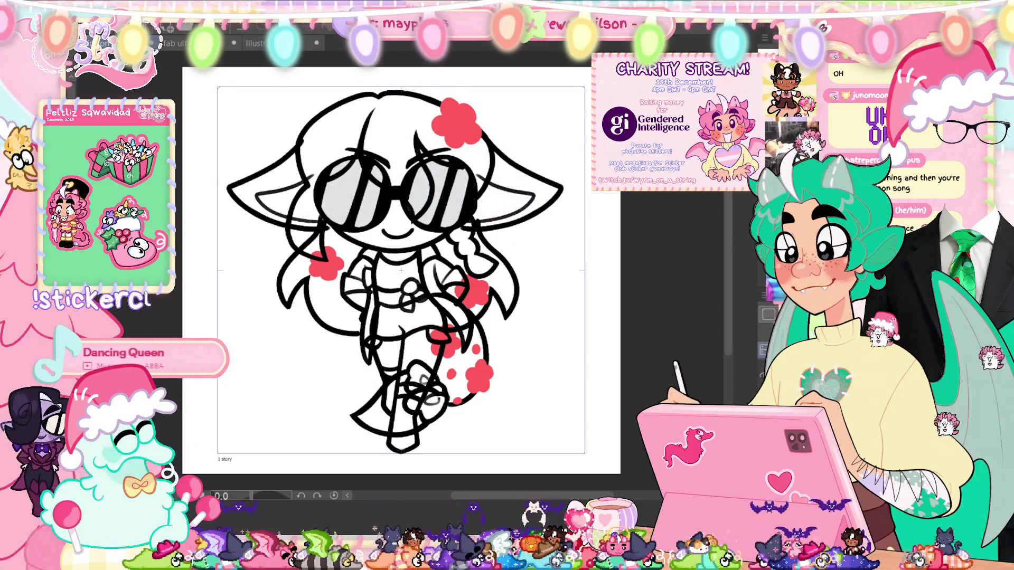
pyautogui.press('Delete')
pyautogui.press('Return')
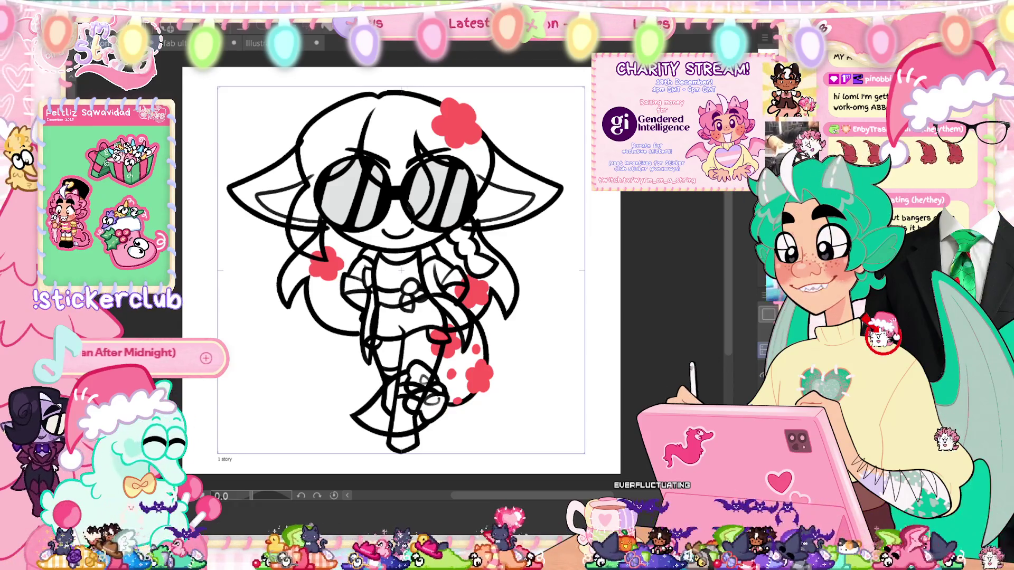
# Undo the red spots near the tail, the hair flower and the faint waist sketch strokes
pyautogui.hotkey('ctrl', 'z')
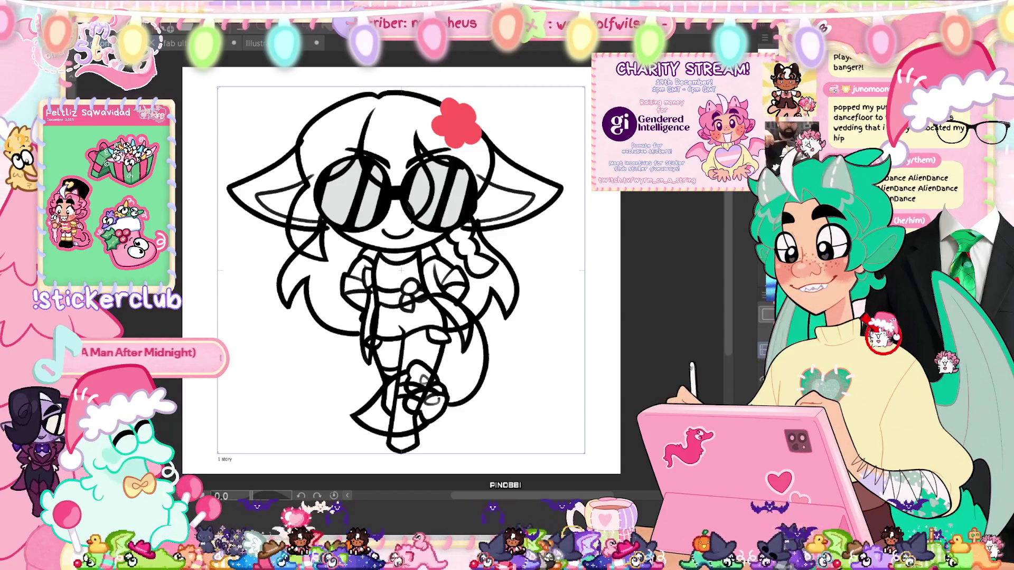
pyautogui.hotkey('ctrl', 'z')
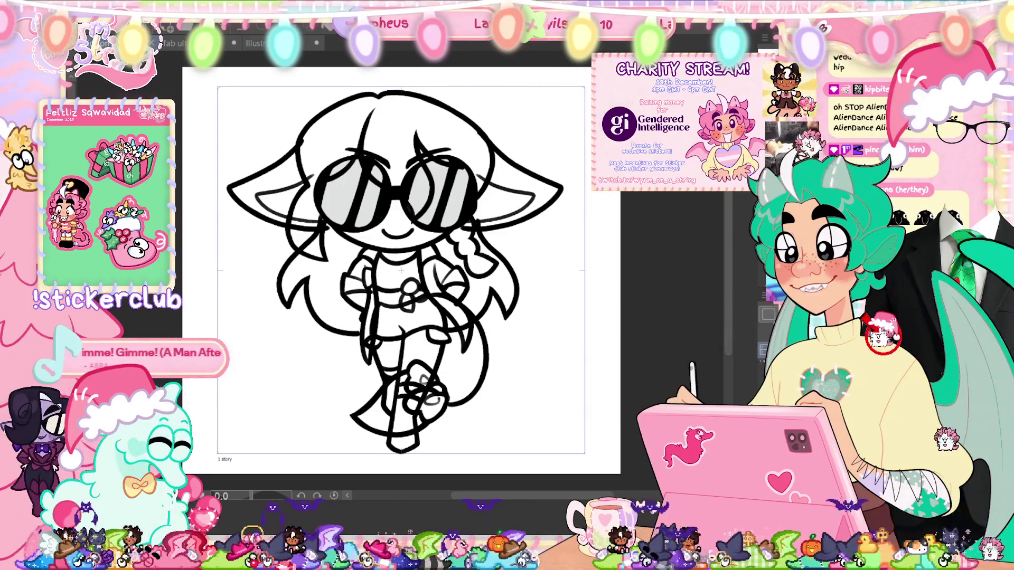
pyautogui.scroll(2, 402, 270)
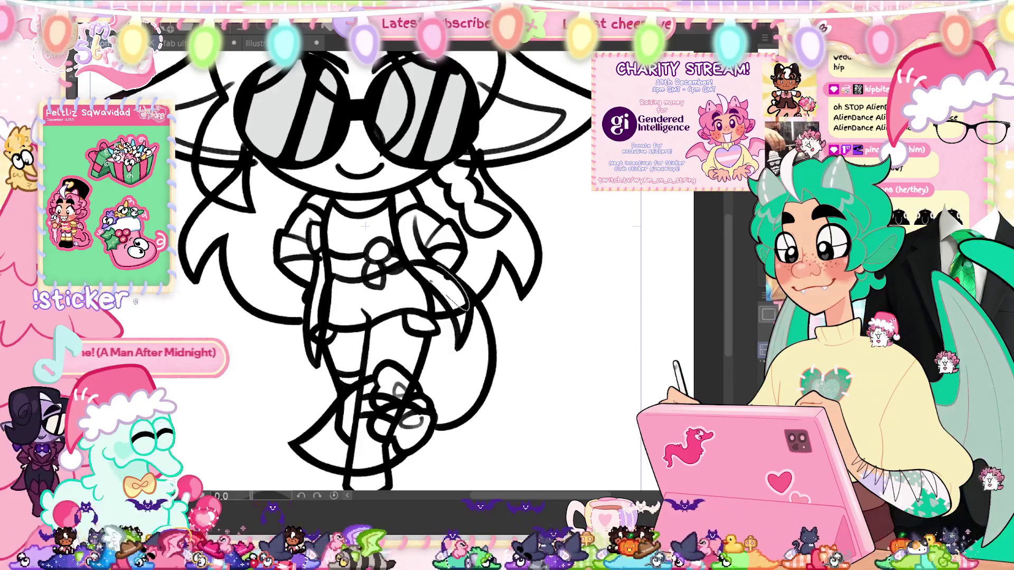
pyautogui.hotkey('ctrl', 'z')
# Draw a hip guide line, undo the scribbled shoe sketch, and zoom to inspect the legs
pyautogui.moveTo(425, 244); pyautogui.dragTo(467, 314)
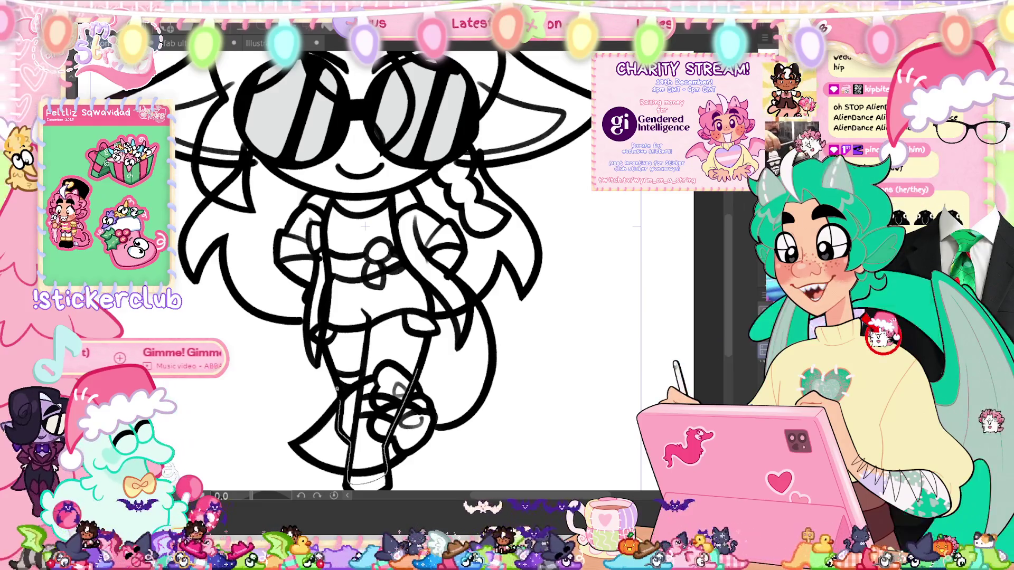
pyautogui.hotkey('ctrl', 'z')
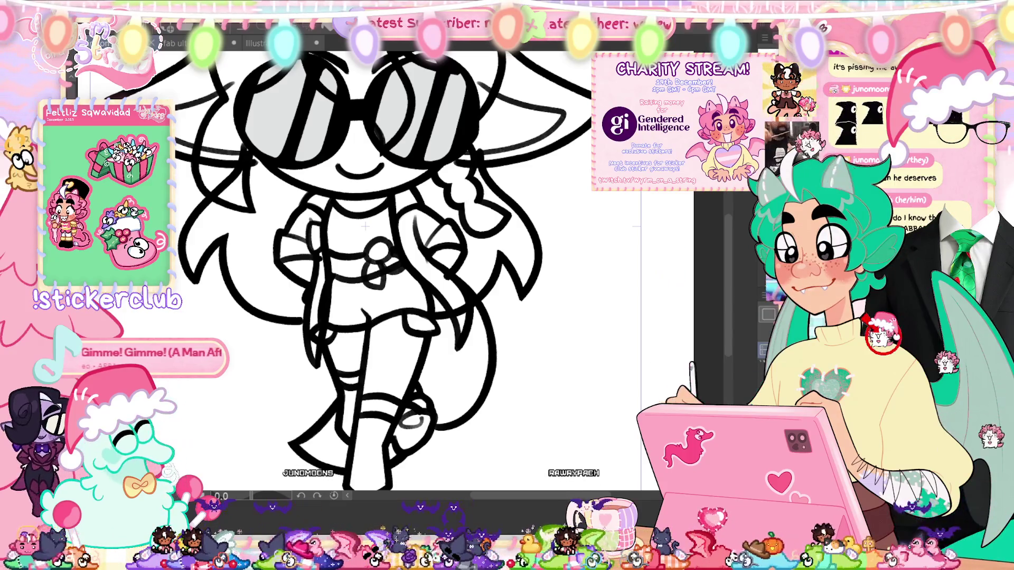
pyautogui.scroll(2, 365, 225)
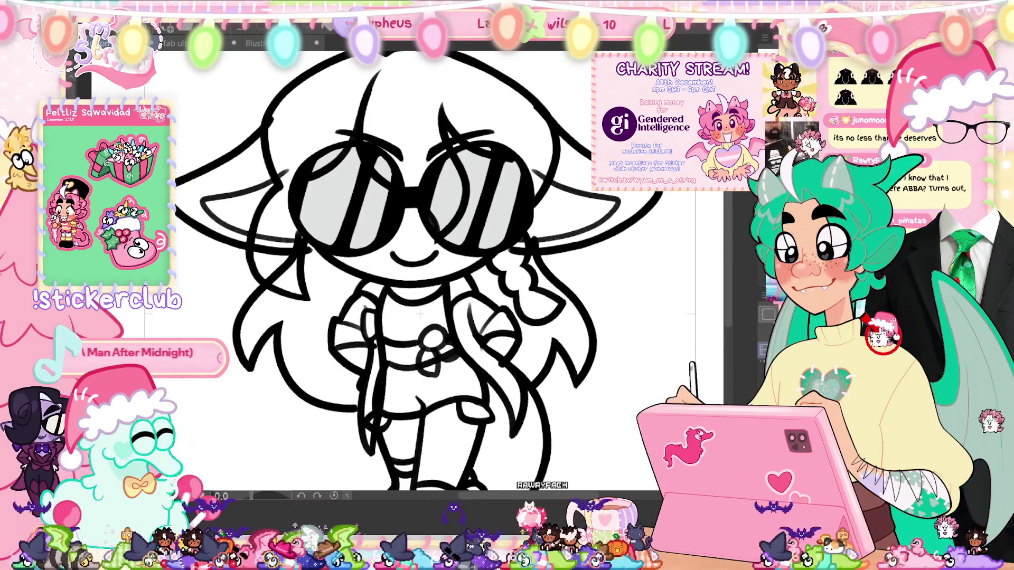
pyautogui.scroll(3, 419, 315)
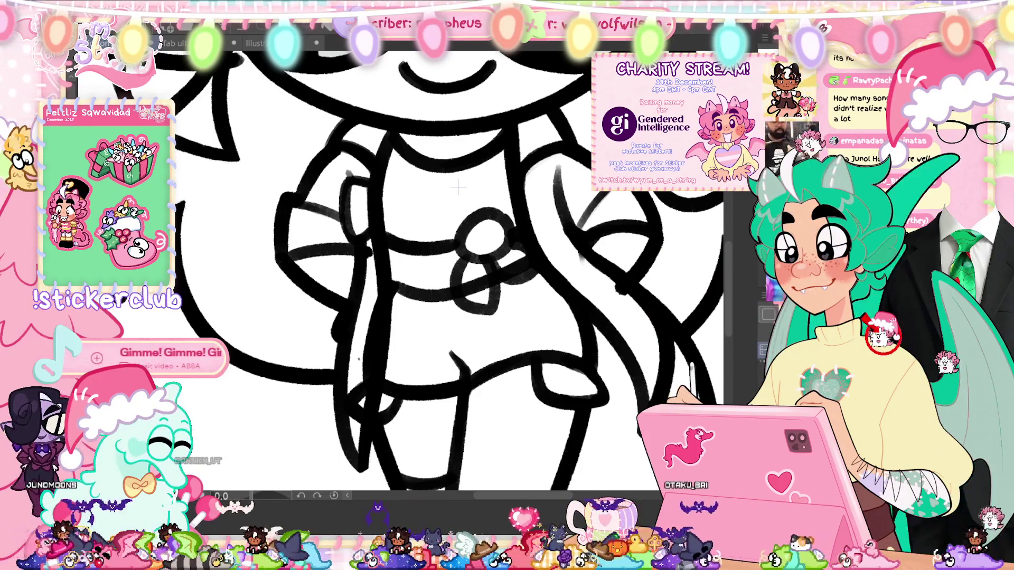
pyautogui.scroll(-3, 458, 187)
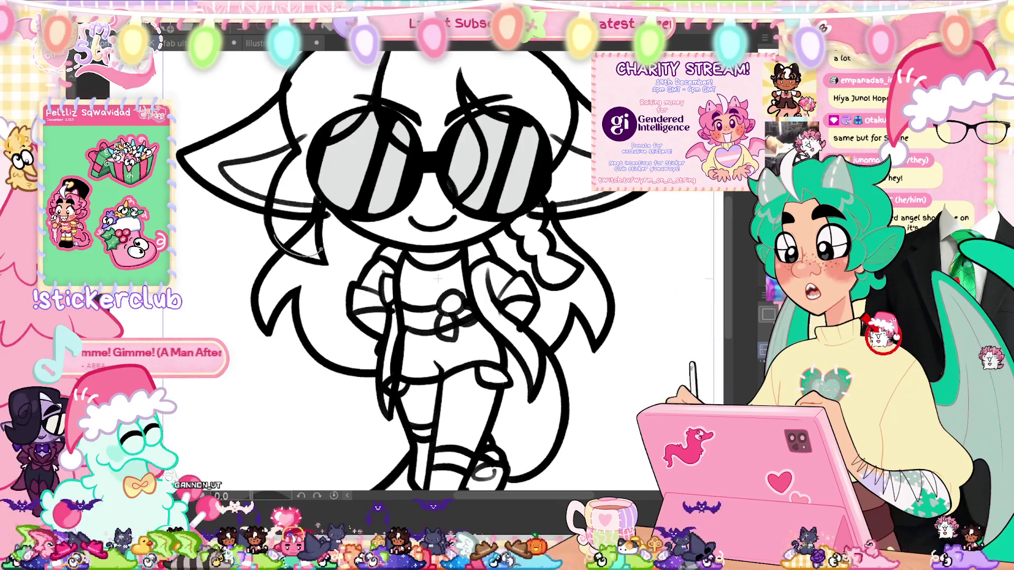
pyautogui.moveTo(334, 140); pyautogui.dragTo(317, 158)
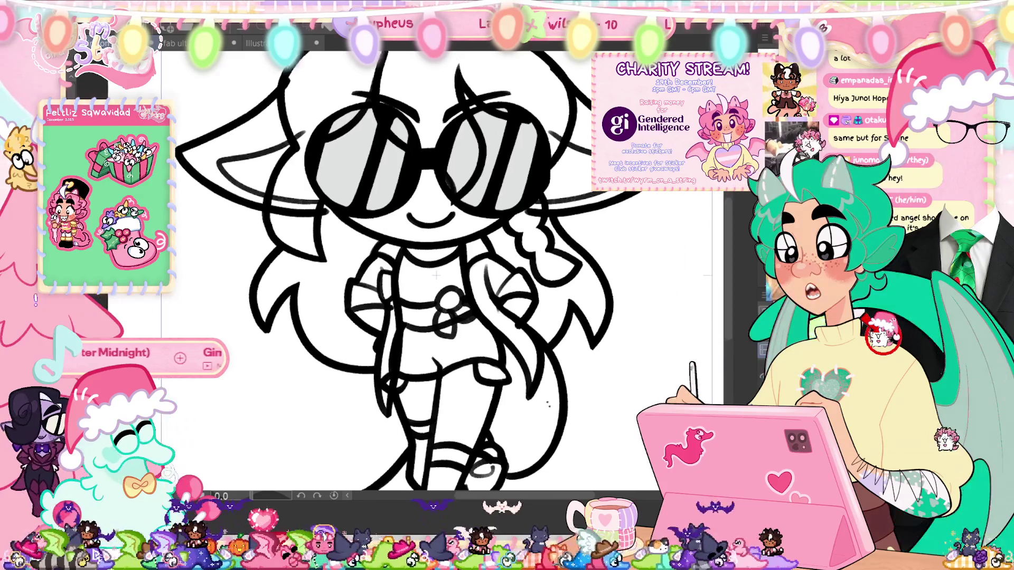
# Ink the left edge of the leg and torso, toggling undo/redo to compare belt and arm lines
pyautogui.moveTo(436, 275); pyautogui.dragTo(421, 209)
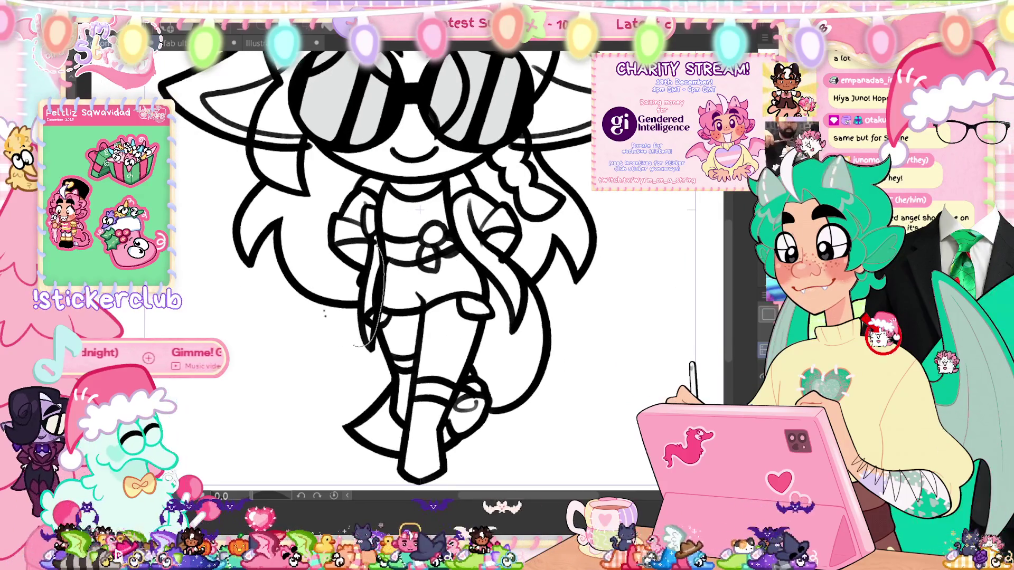
pyautogui.moveTo(379, 247); pyautogui.dragTo(373, 340)
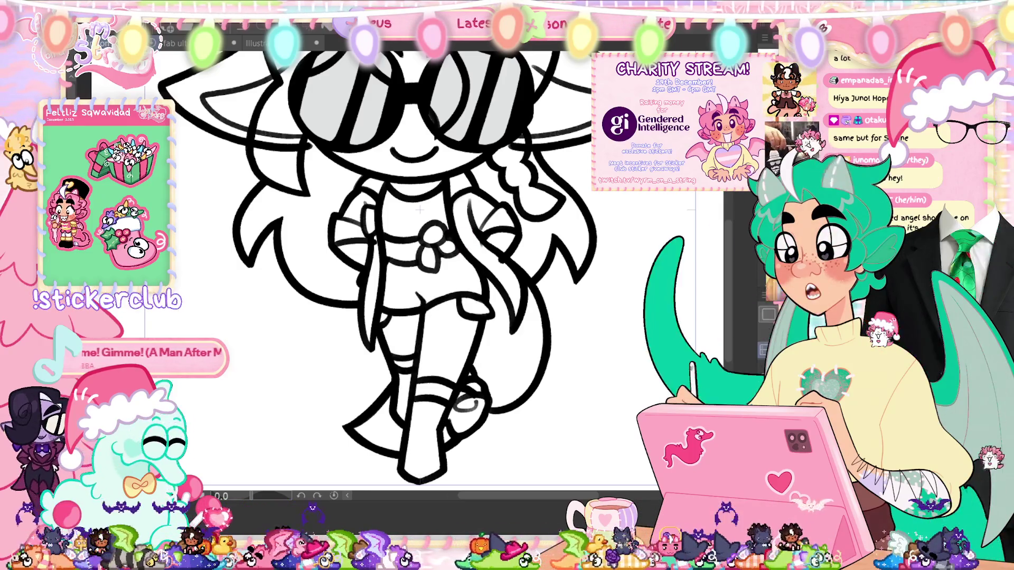
pyautogui.hotkey('ctrl', 'z')
pyautogui.hotkey('ctrl', 'y')
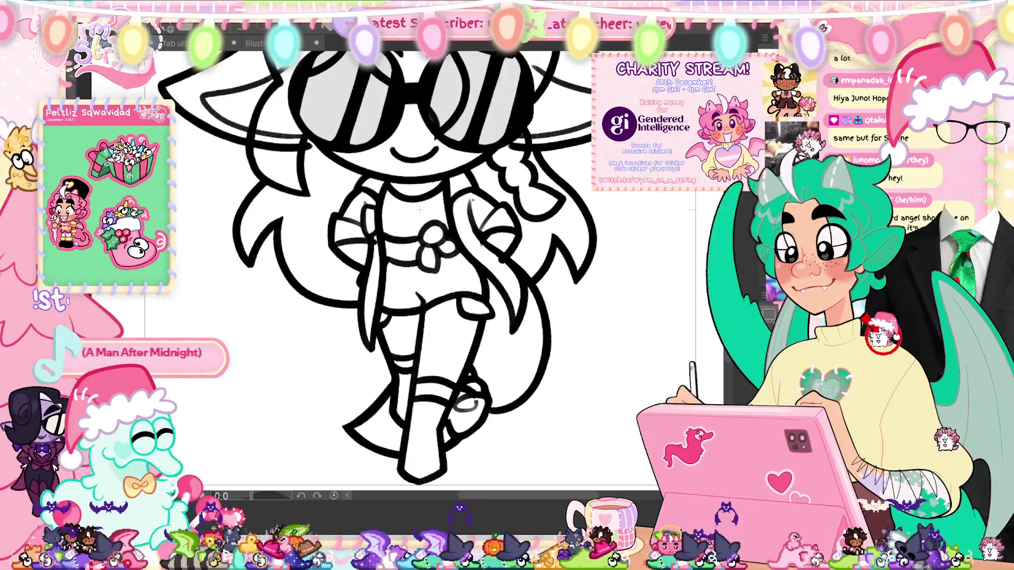
pyautogui.hotkey('ctrl', 'z')
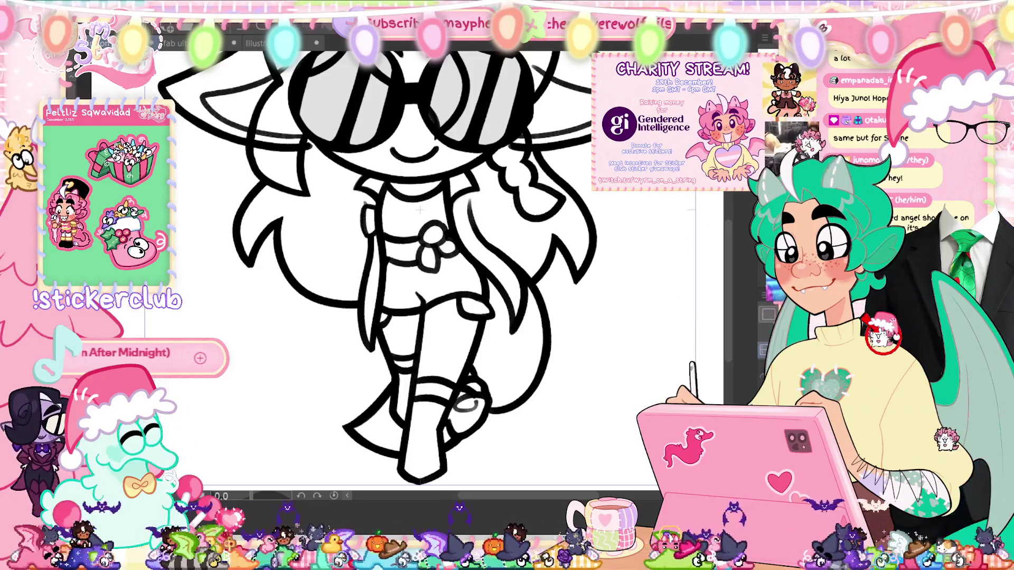
pyautogui.hotkey('ctrl', 'y')
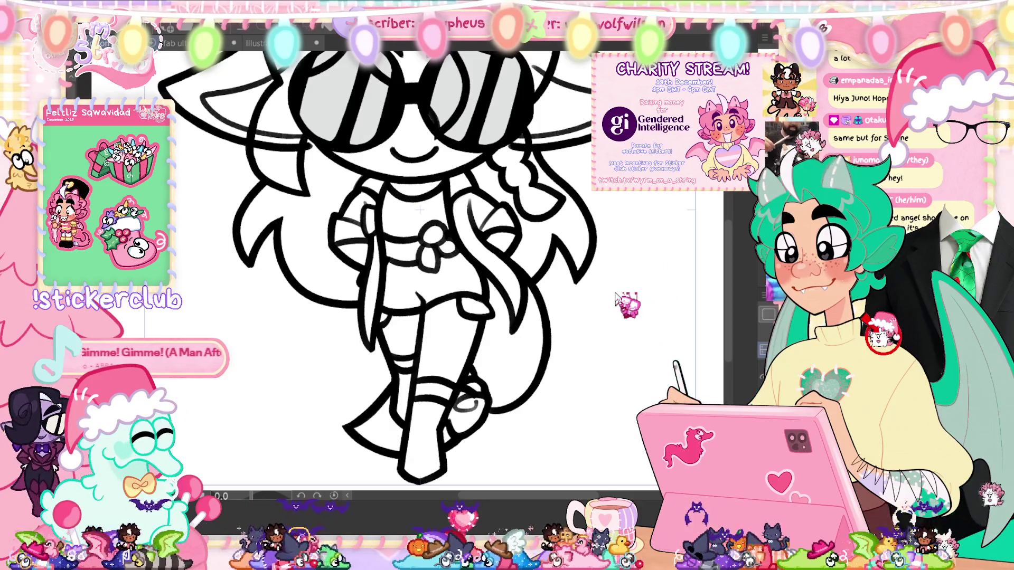
pyautogui.moveTo(419, 210); pyautogui.dragTo(408, 327)
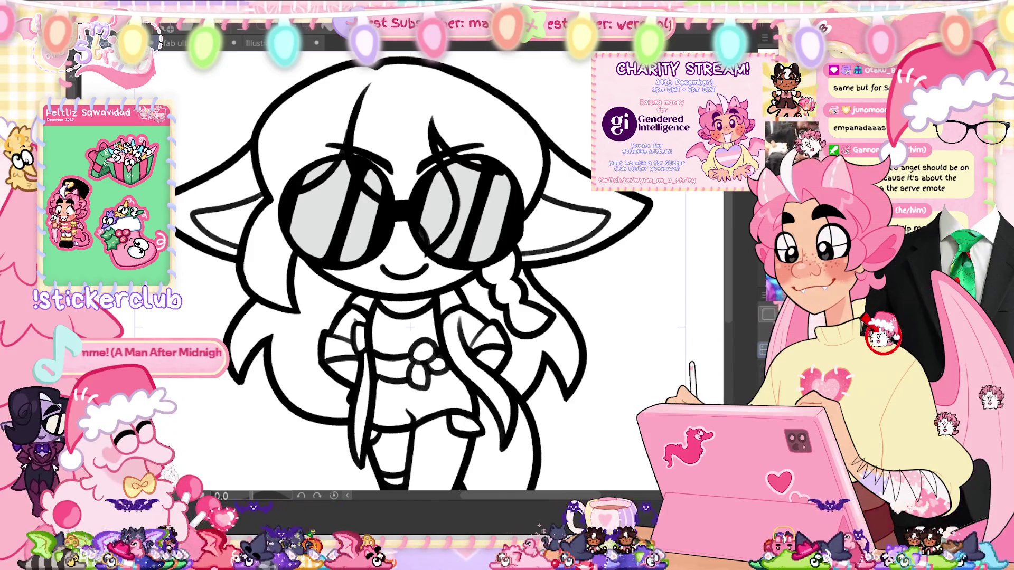
# Show the red flowers and sketch two guide lines down the leg
pyautogui.hotkey('ctrl', 'z')
pyautogui.scroll(-5, 401, 264)
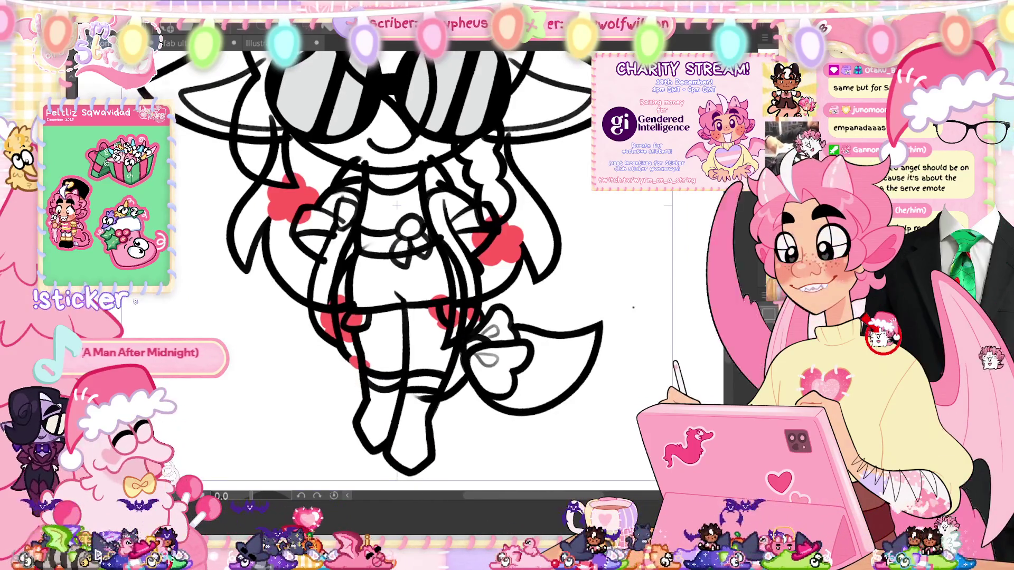
pyautogui.moveTo(430, 293); pyautogui.dragTo(401, 421)
pyautogui.moveTo(446, 278)
pyautogui.mouseDown()
pyautogui.moveTo(460, 327)
pyautogui.moveTo(432, 404)
pyautogui.mouseUp()
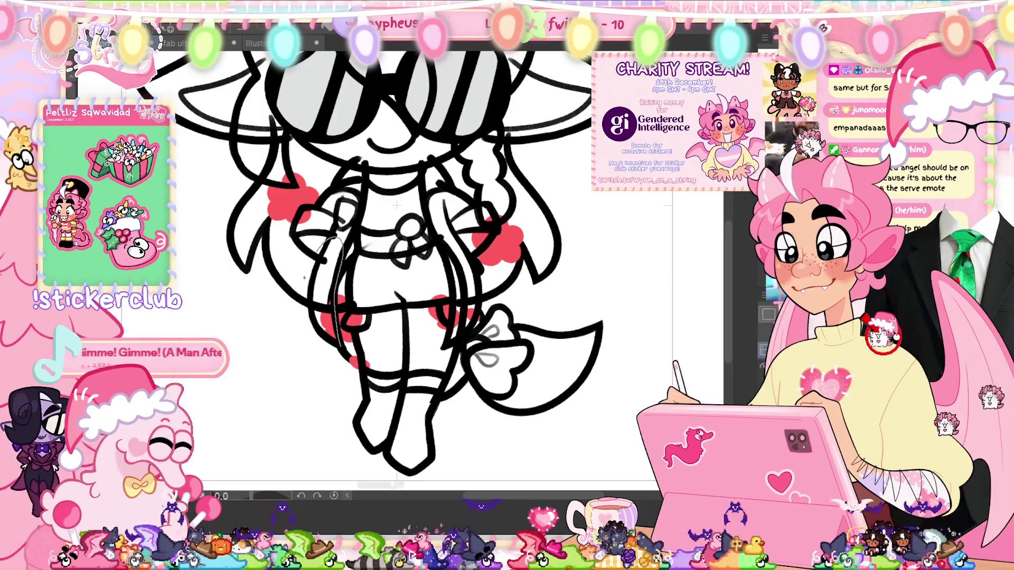
# Ink the left side of the shorts and hide the red flower shapes near the hands
pyautogui.moveTo(323, 340); pyautogui.dragTo(358, 241)
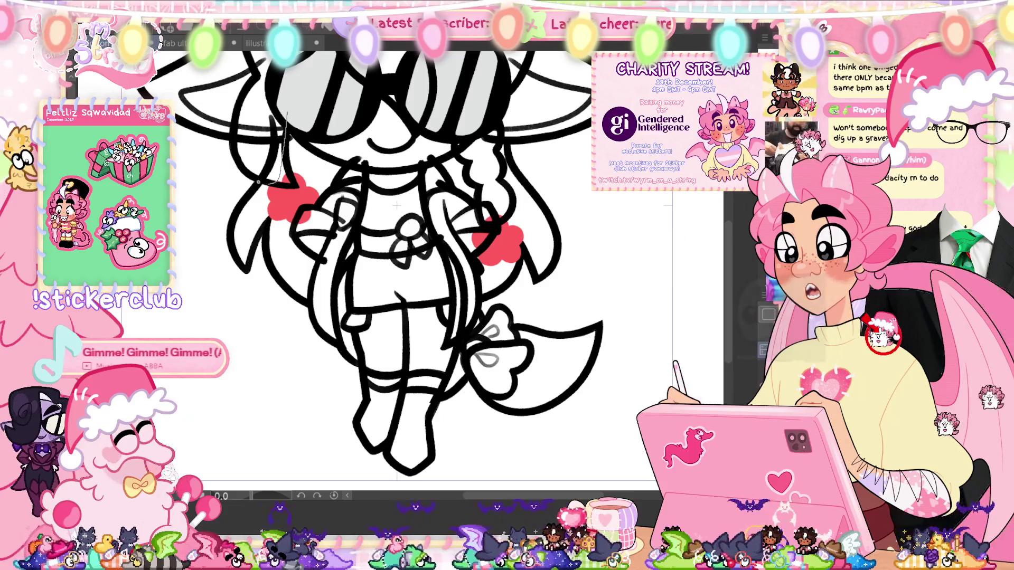
pyautogui.scroll(3, 389, 271)
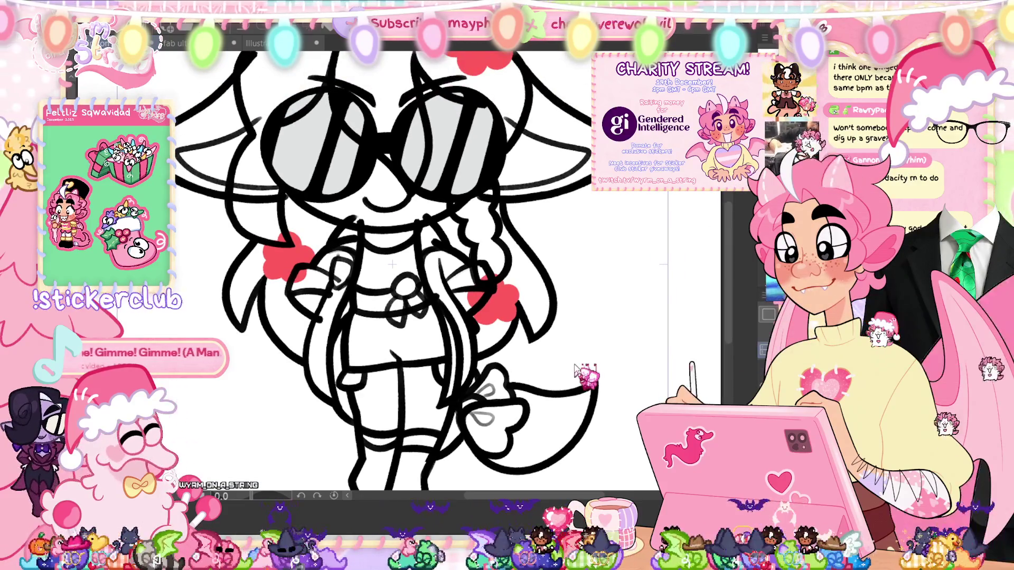
pyautogui.hotkey('ctrl', 'z')
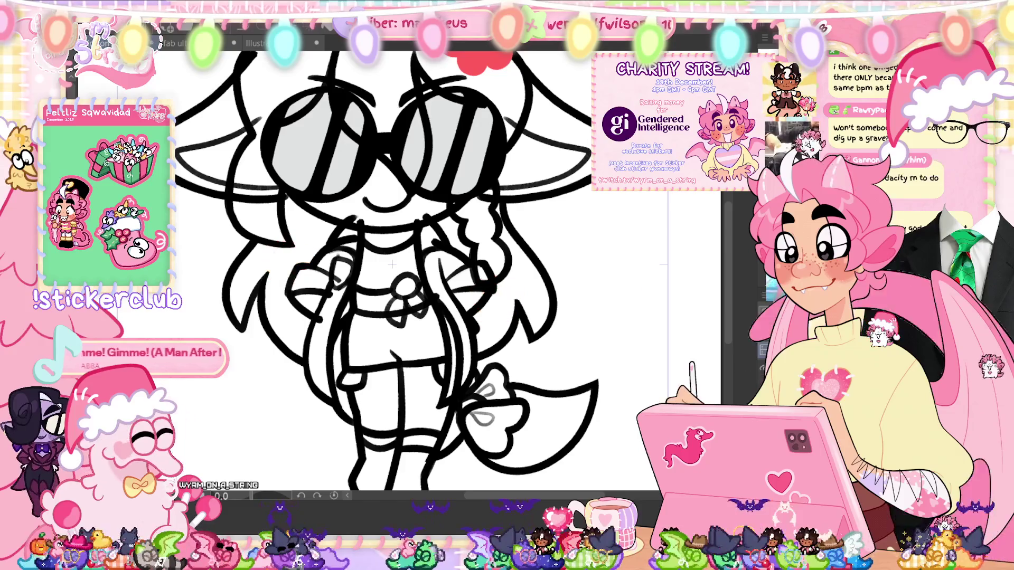
# Draw a thin line down the right side of the body and toggle undo/redo to check it
pyautogui.scroll(-3, 393, 264)
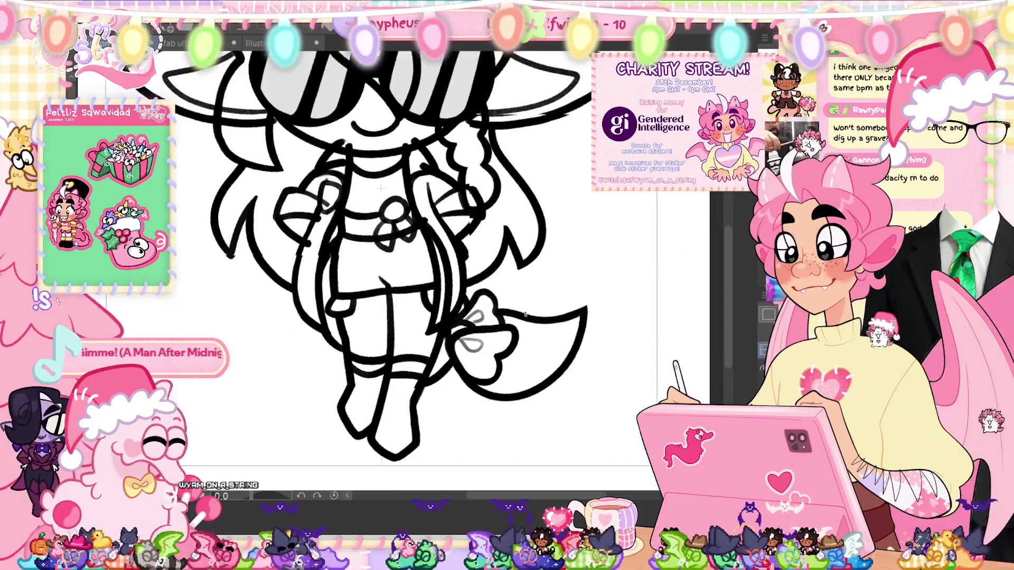
pyautogui.moveTo(411, 193); pyautogui.dragTo(422, 306)
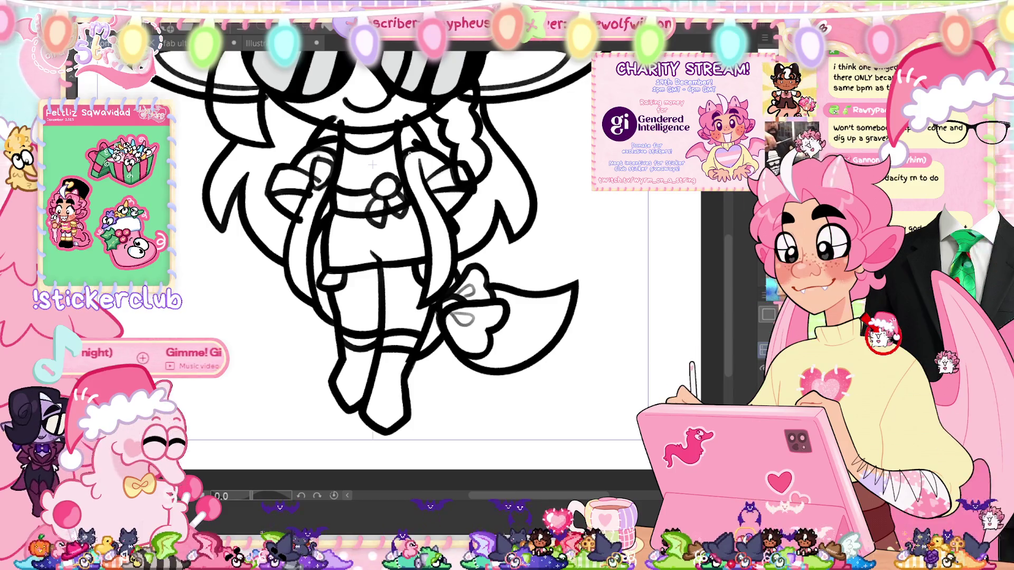
pyautogui.hotkey('ctrl', 'z')
pyautogui.hotkey('ctrl', 'y')
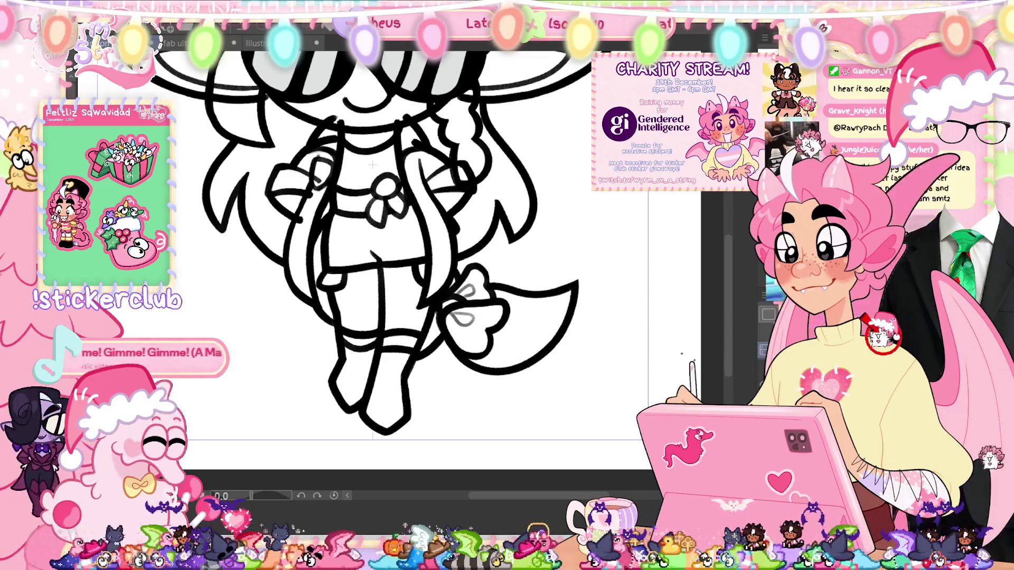
pyautogui.moveTo(373, 165); pyautogui.dragTo(382, 247)
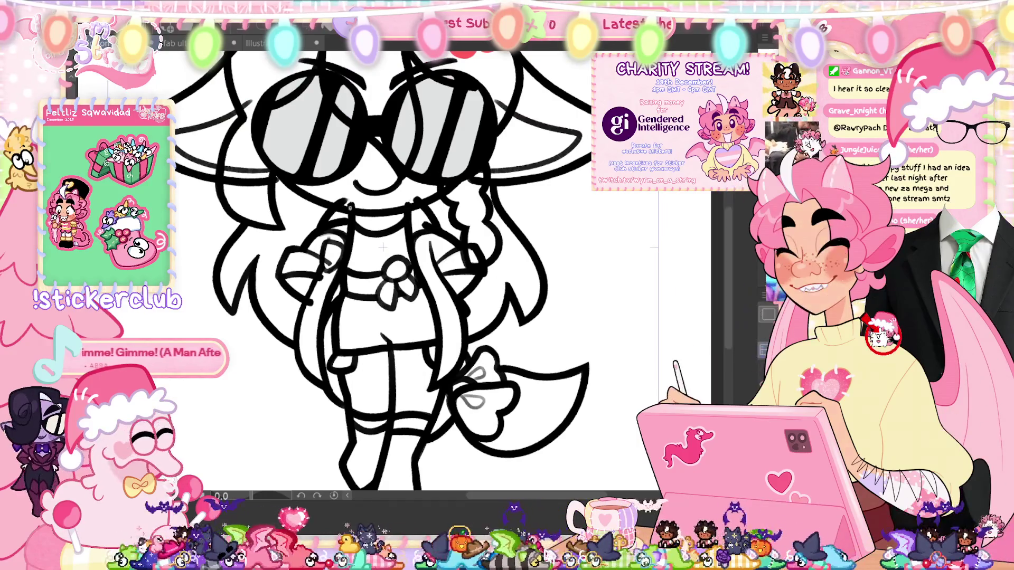
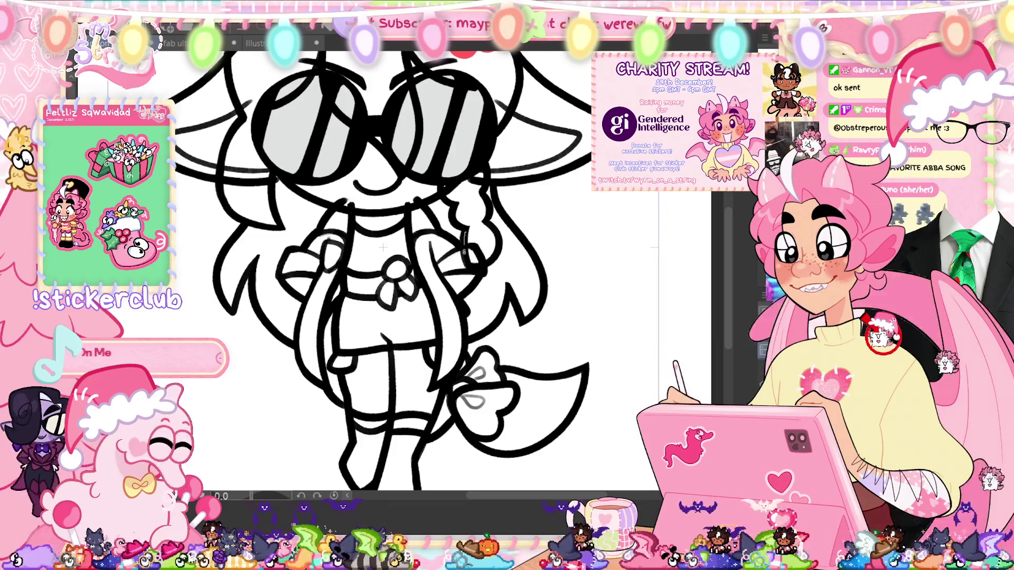
# Trace bold, clean lines over the sketched hand gripping the braid, then bring the head into view
pyautogui.moveTo(475, 264); pyautogui.dragTo(496, 235)
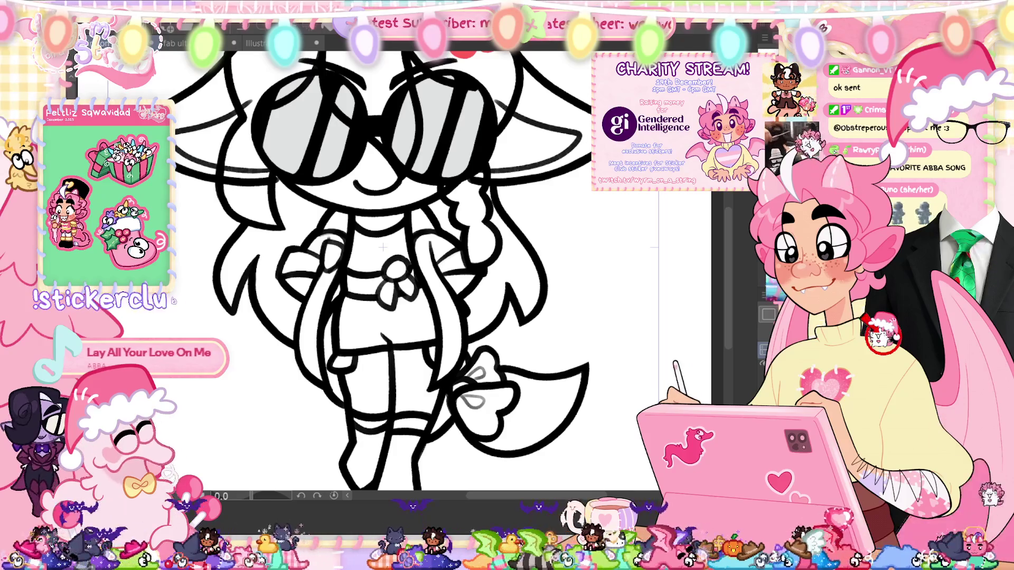
pyautogui.moveTo(380, 264); pyautogui.dragTo(380, 359)
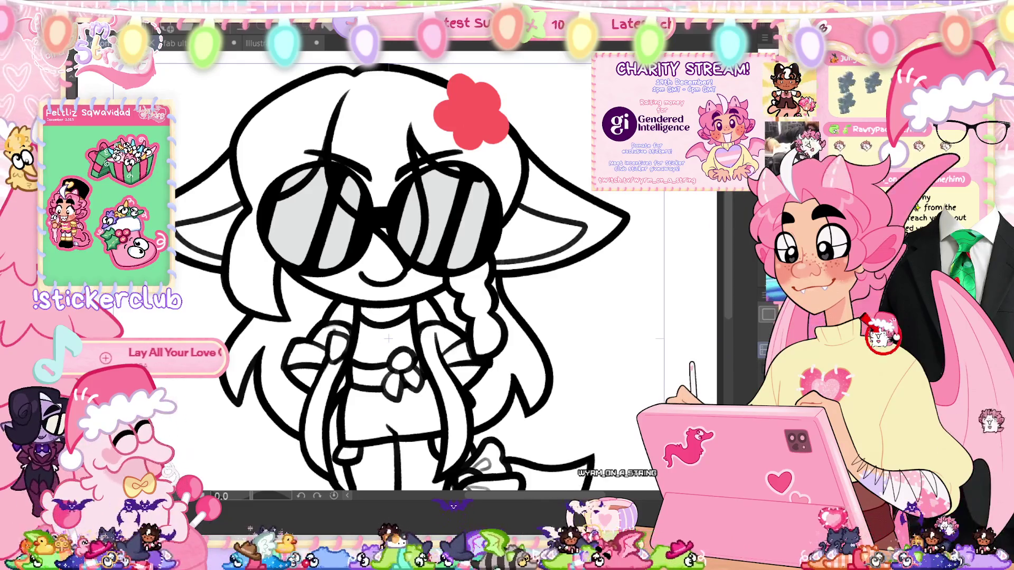
# Hide the red hair flower and fit the whole drawing to the window
pyautogui.hotkey('ctrl', 'z')
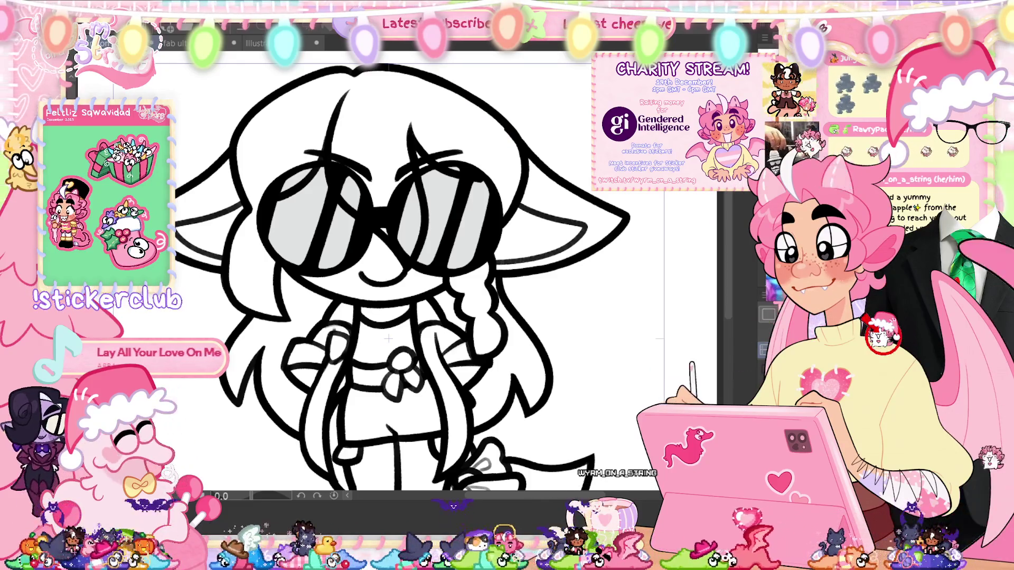
pyautogui.hotkey('ctrl', '0')
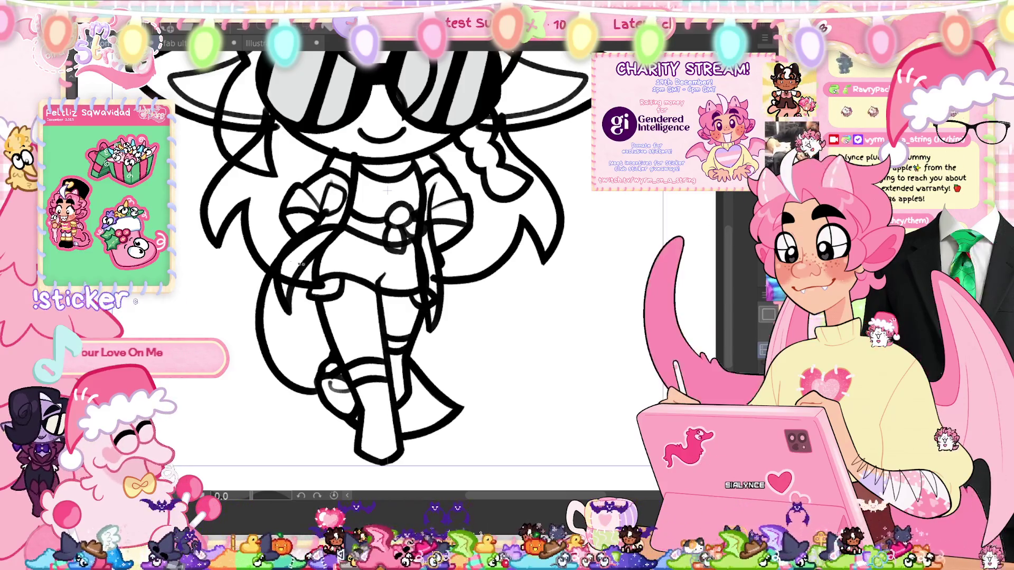
# Sketch guide curves, then ink the strap line over the left shoulder of the crossed-legs pose
pyautogui.moveTo(275, 285); pyautogui.dragTo(365, 196)
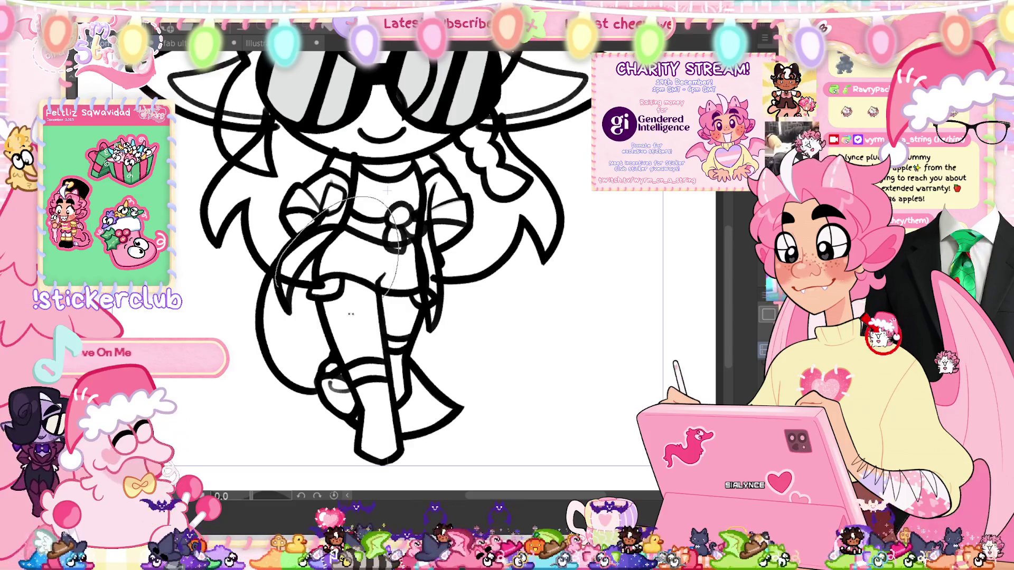
pyautogui.hotkey('ctrl', 'z')
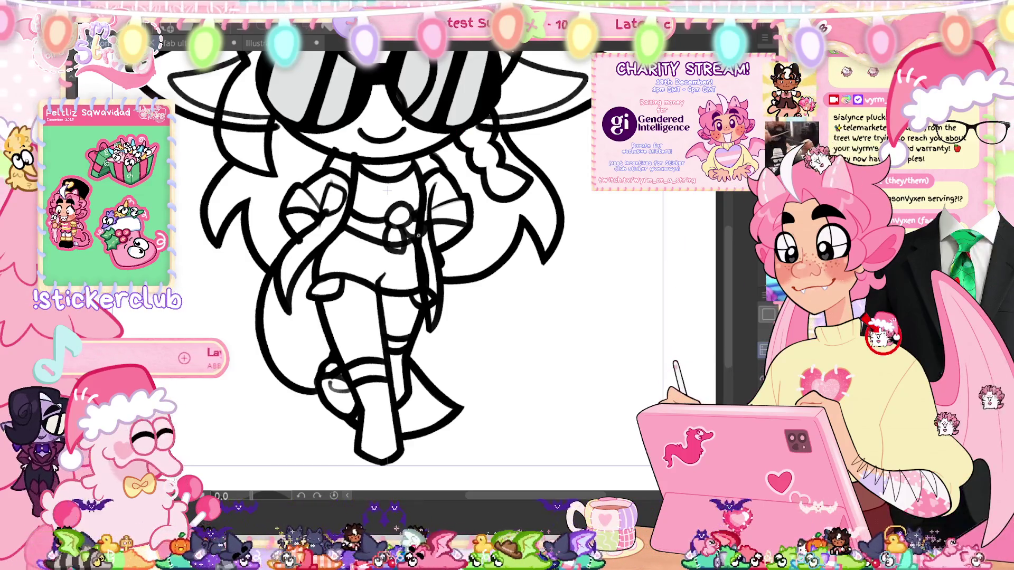
pyautogui.moveTo(417, 233); pyautogui.dragTo(478, 248)
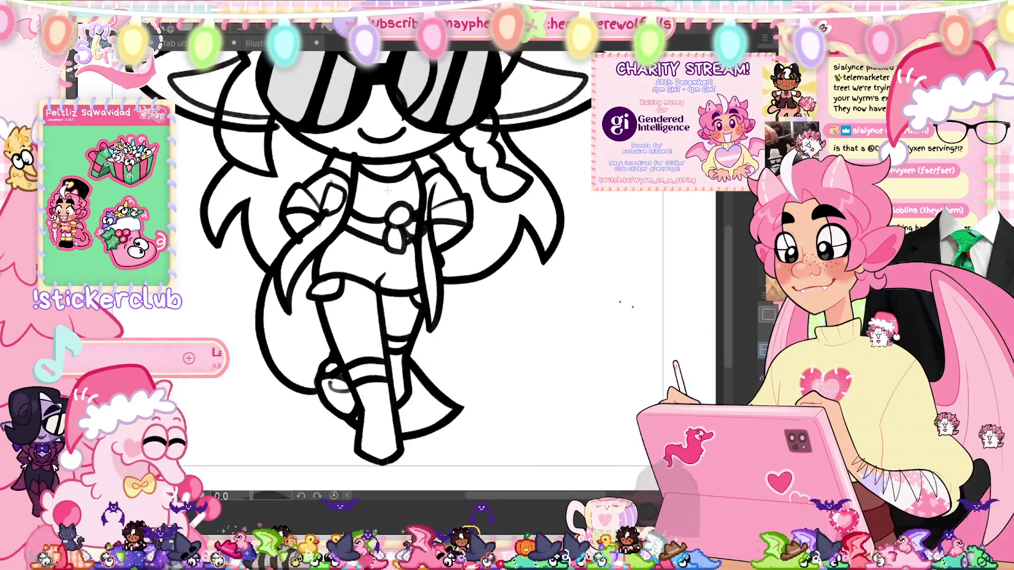
pyautogui.moveTo(292, 261); pyautogui.dragTo(320, 217)
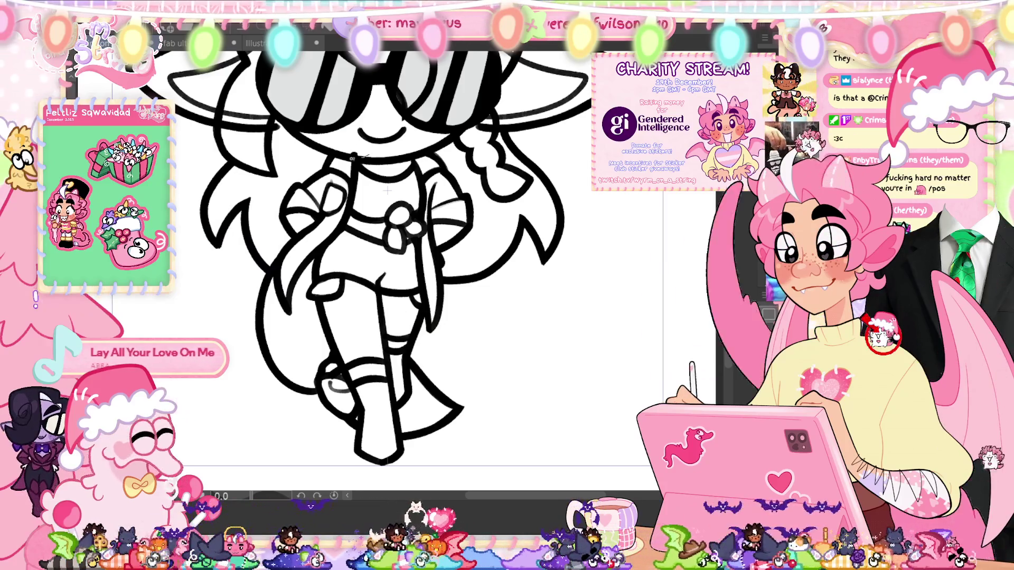
pyautogui.hotkey('ctrl', 'z')
pyautogui.hotkey('ctrl', 'y')
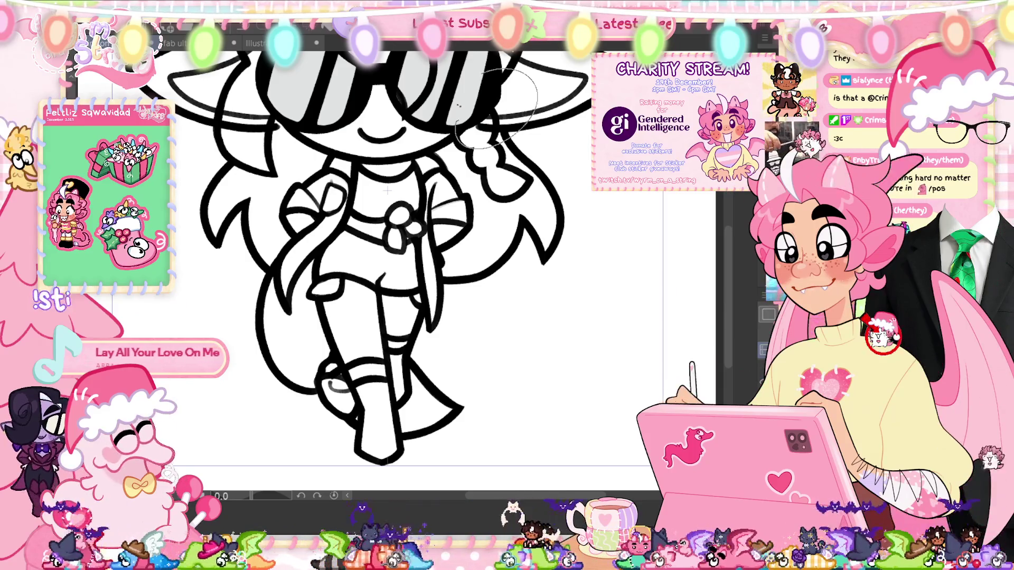
pyautogui.scroll(5, 401, 264)
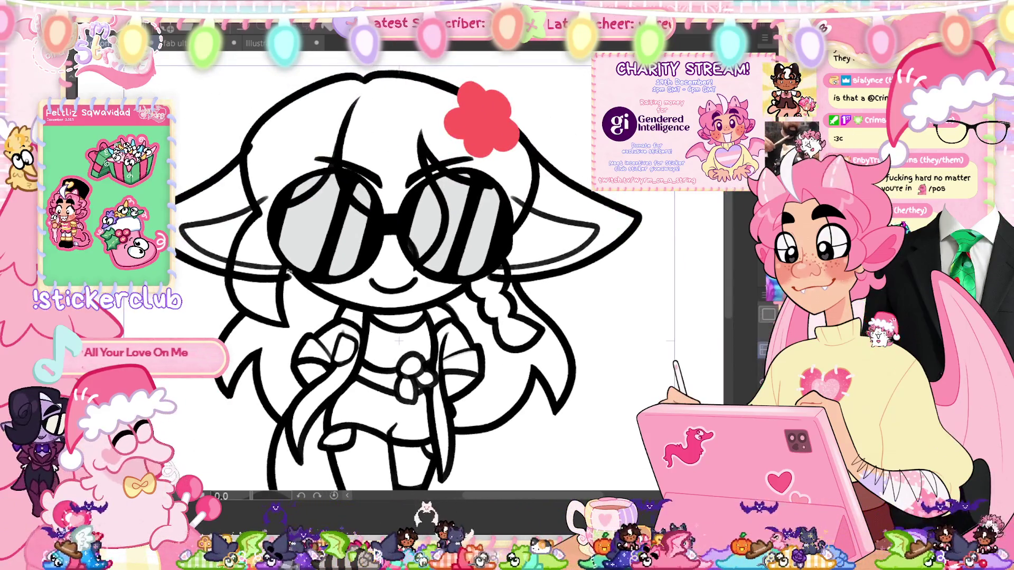
# Ink the hair line down toward the ear and hide the red hair flower
pyautogui.moveTo(254, 217); pyautogui.dragTo(320, 272)
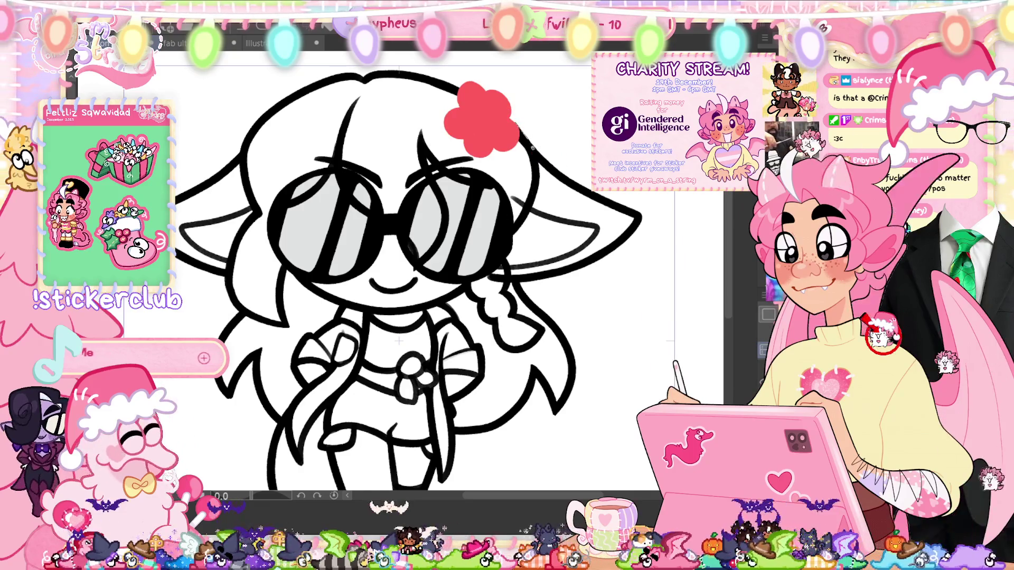
pyautogui.moveTo(523, 134); pyautogui.dragTo(509, 222)
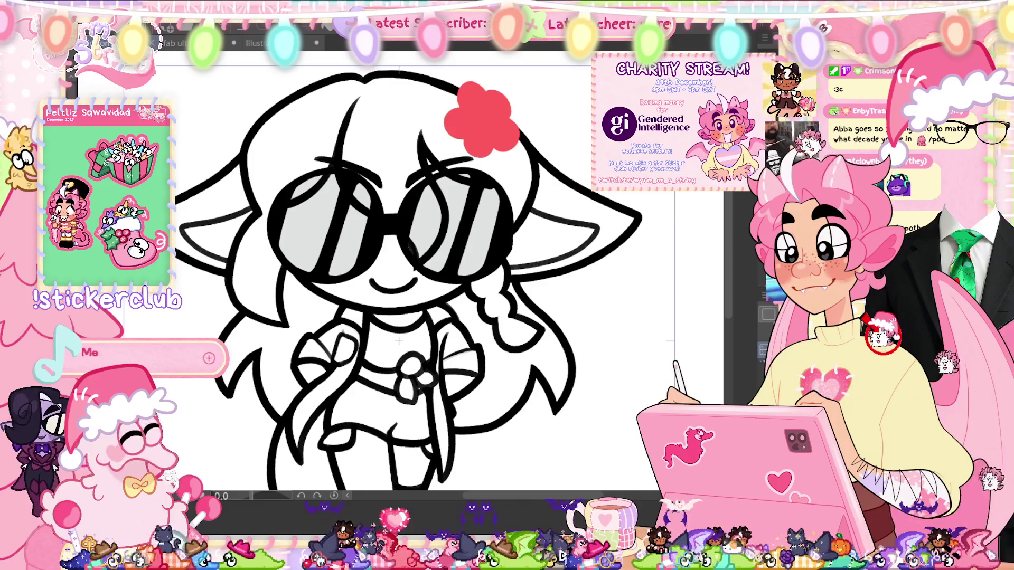
pyautogui.hotkey('ctrl', 'z')
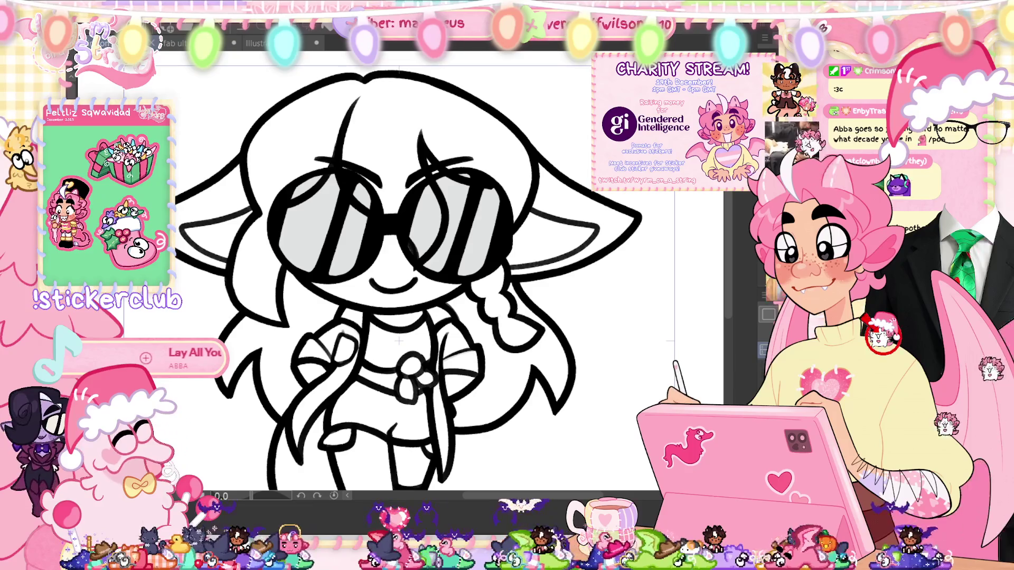
# Step through the animation frames to the one with red flower markings
pyautogui.press('Right')
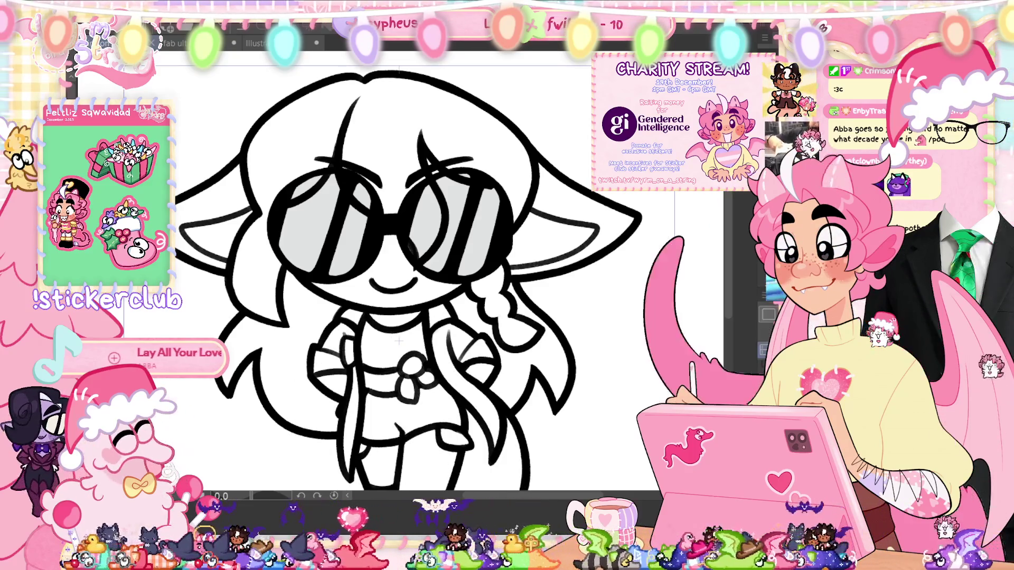
pyautogui.press('Right')
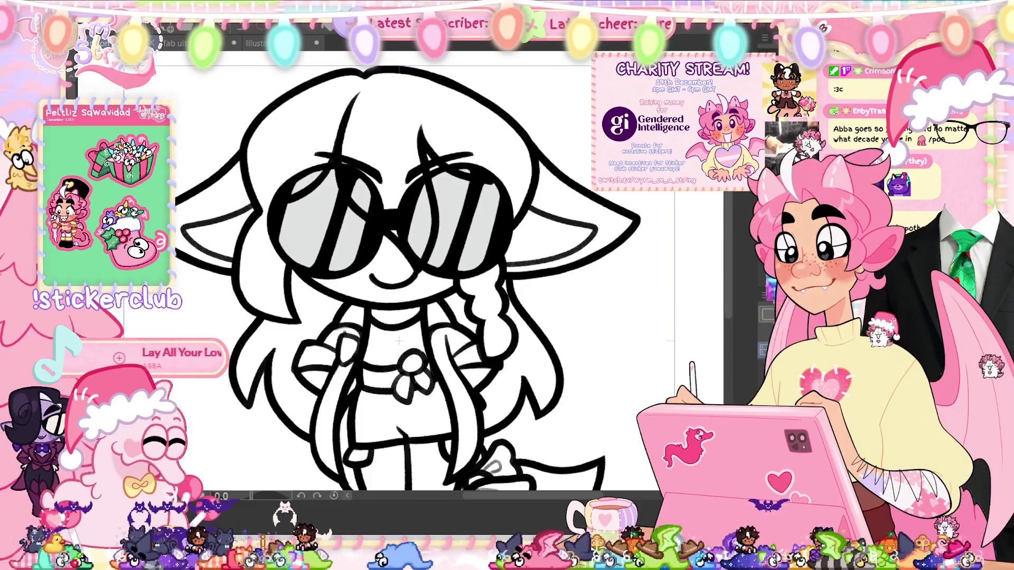
pyautogui.press('space')
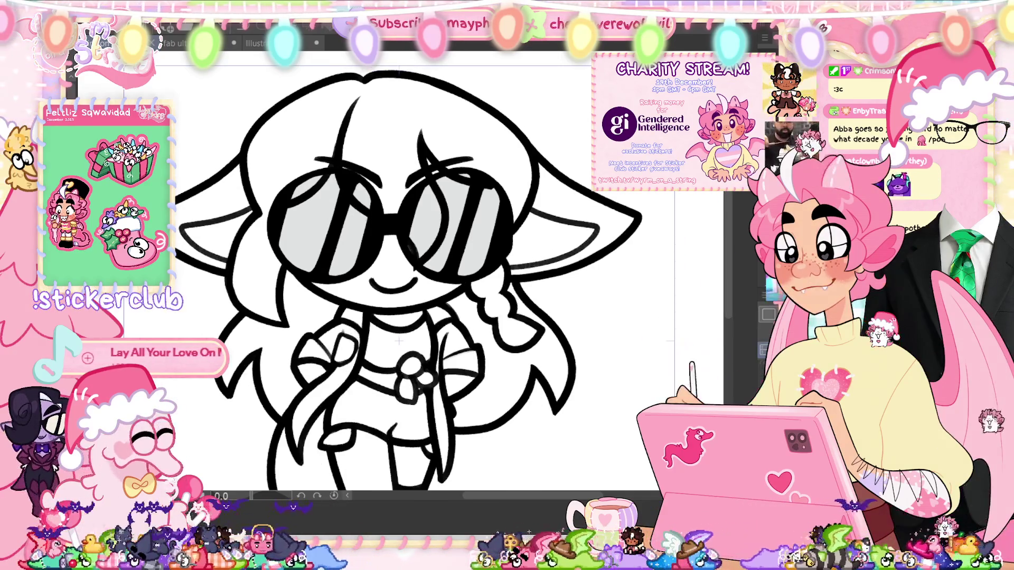
pyautogui.scroll(-3, 401, 264)
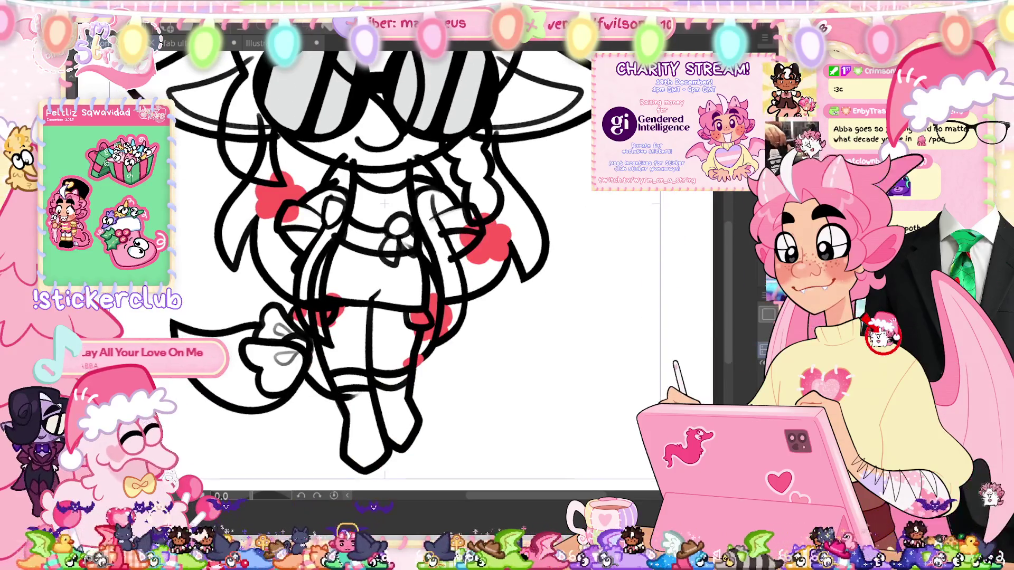
# Sketch guide strokes along the left leg and torso, undoing a stray curve near the hip
pyautogui.moveTo(330, 370); pyautogui.dragTo(350, 426)
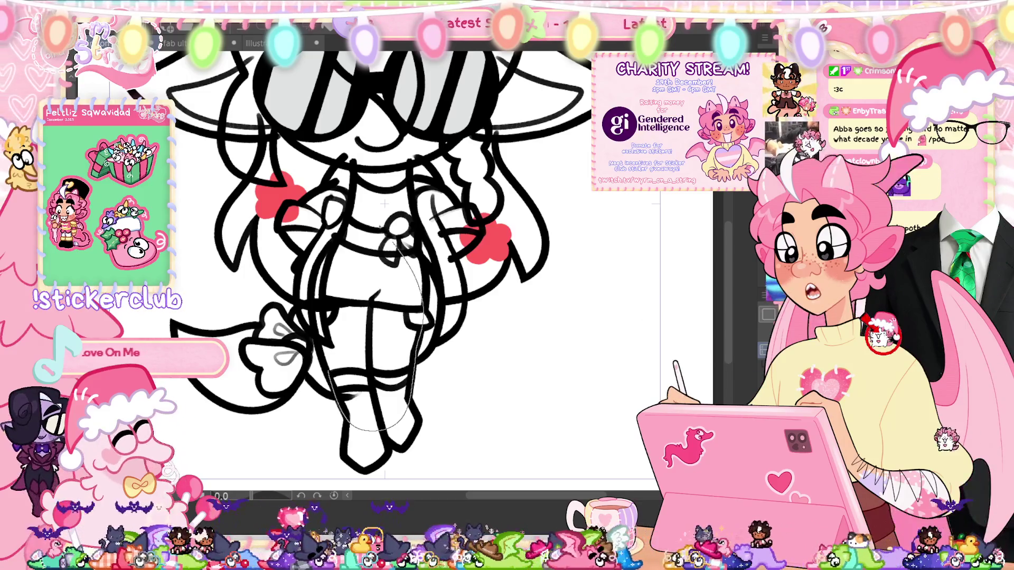
pyautogui.moveTo(334, 236); pyautogui.dragTo(372, 220)
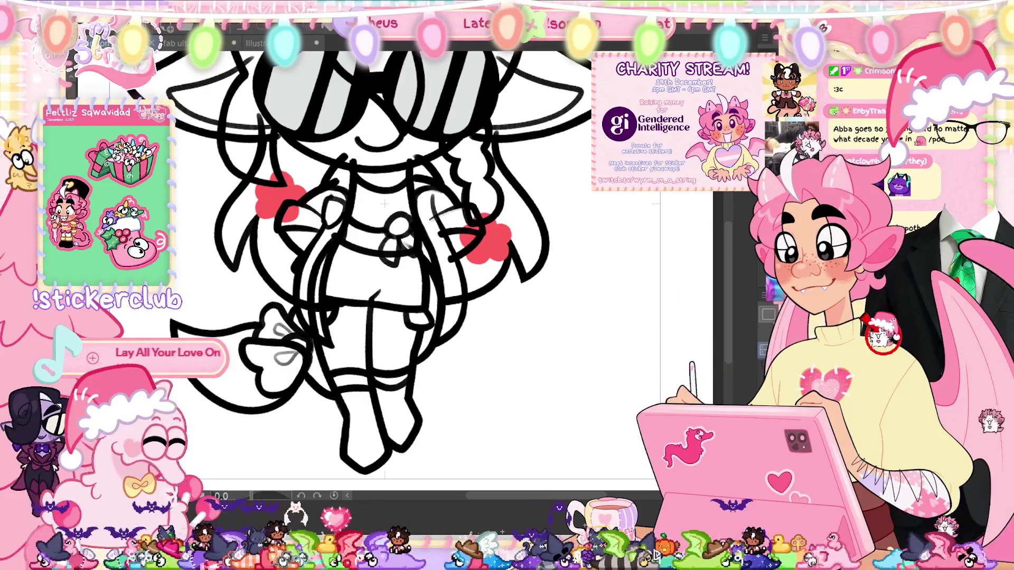
pyautogui.scroll(1, 729, 274)
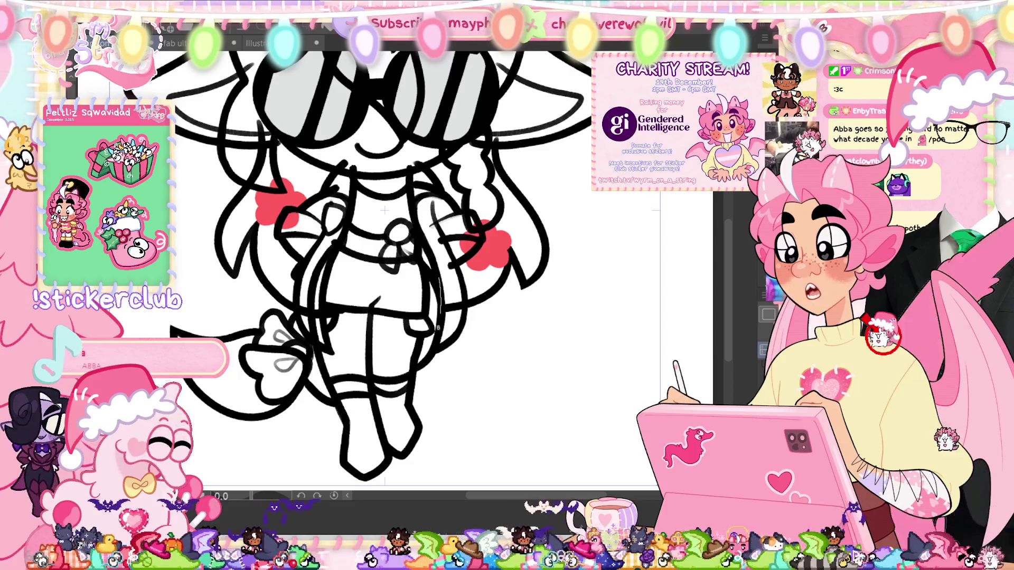
pyautogui.moveTo(436, 354); pyautogui.dragTo(474, 320)
pyautogui.hotkey('ctrl', 'z')
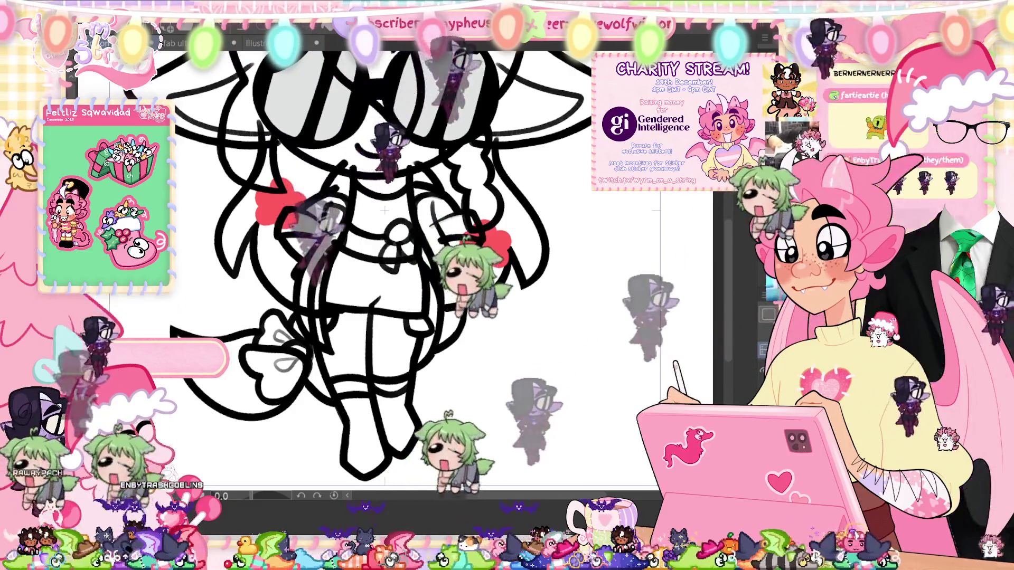
# Restore the long hair lines and ink the curled strand beside the braid in clean lines
pyautogui.hotkey('ctrl', 'z')
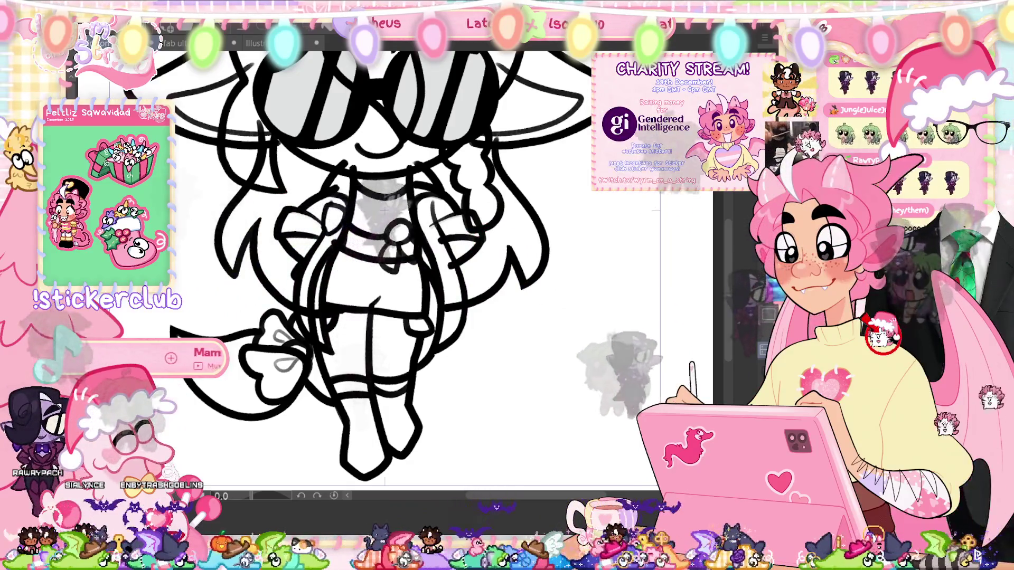
pyautogui.moveTo(465, 158); pyautogui.dragTo(494, 212)
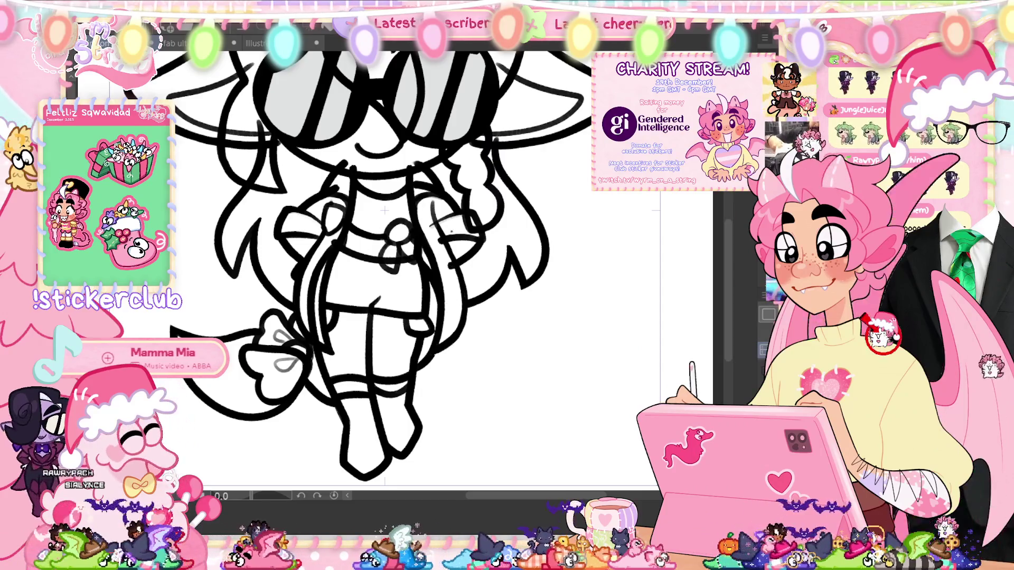
pyautogui.moveTo(384, 210); pyautogui.dragTo(386, 300)
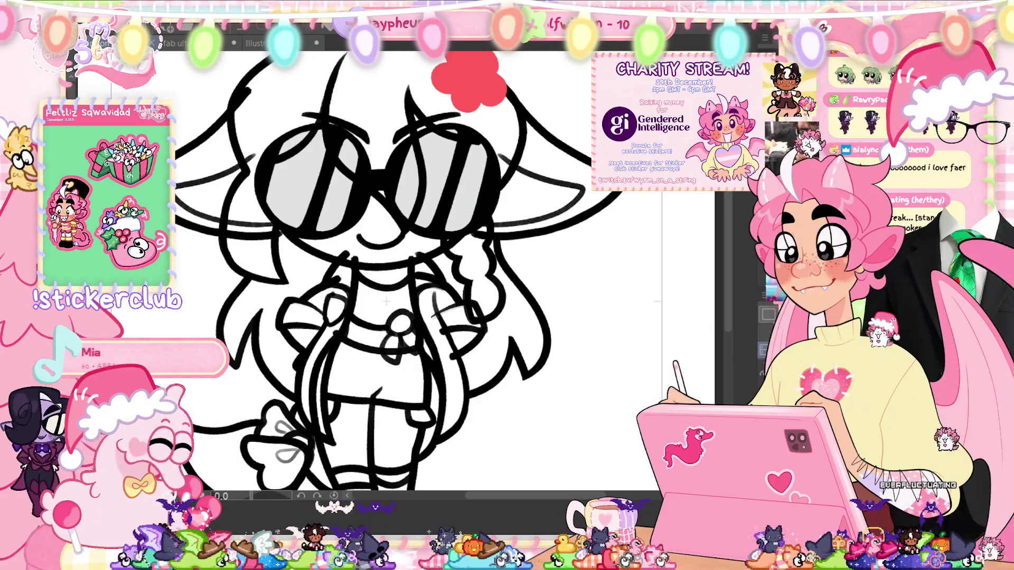
pyautogui.moveTo(386, 301); pyautogui.dragTo(395, 140)
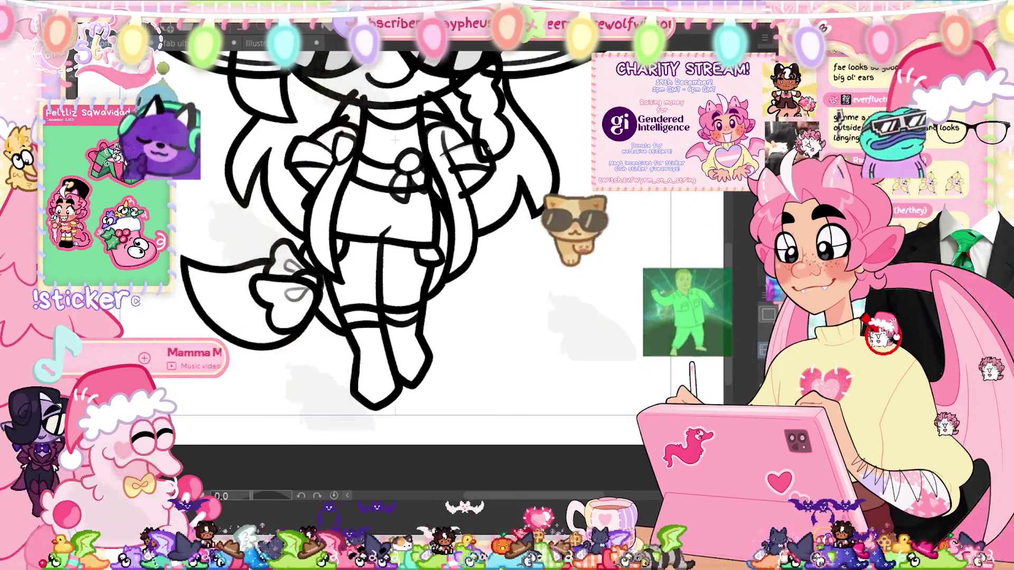
pyautogui.hotkey('ctrl', 'z')
pyautogui.hotkey('ctrl', 'y')
pyautogui.hotkey('ctrl', 'z')
pyautogui.hotkey('ctrl', 'y')
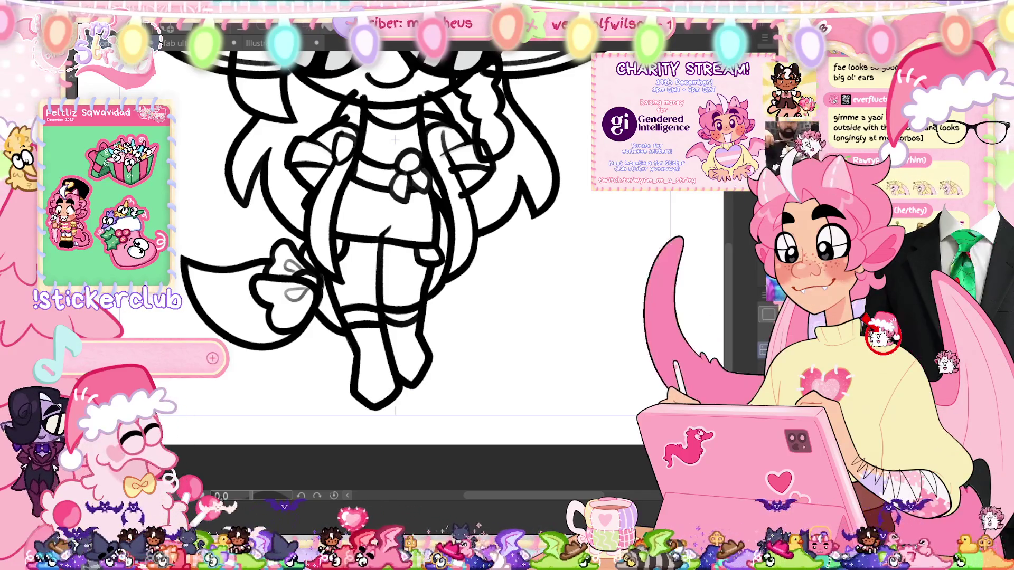
pyautogui.scroll(2, 396, 264)
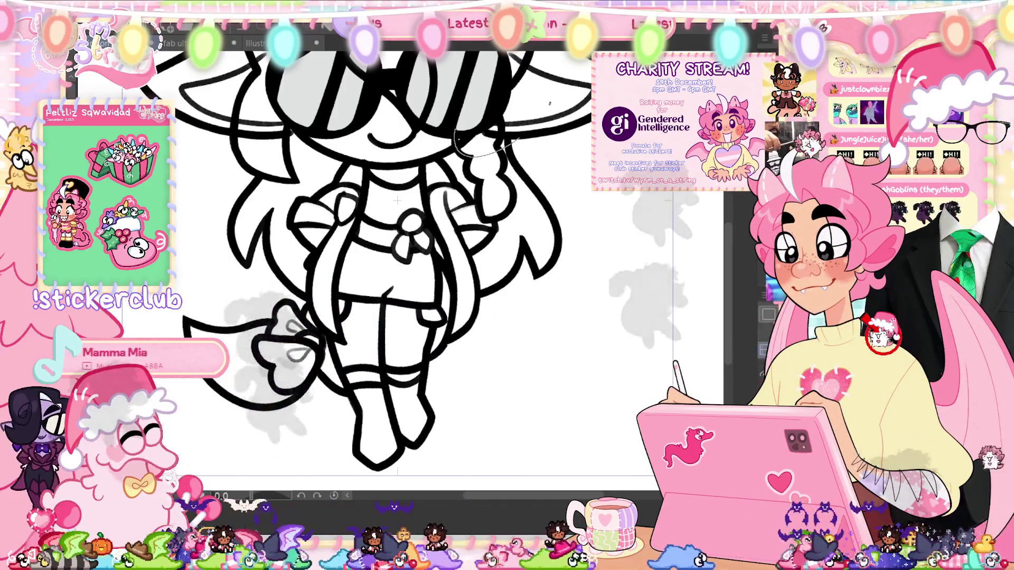
pyautogui.scroll(3, 397, 264)
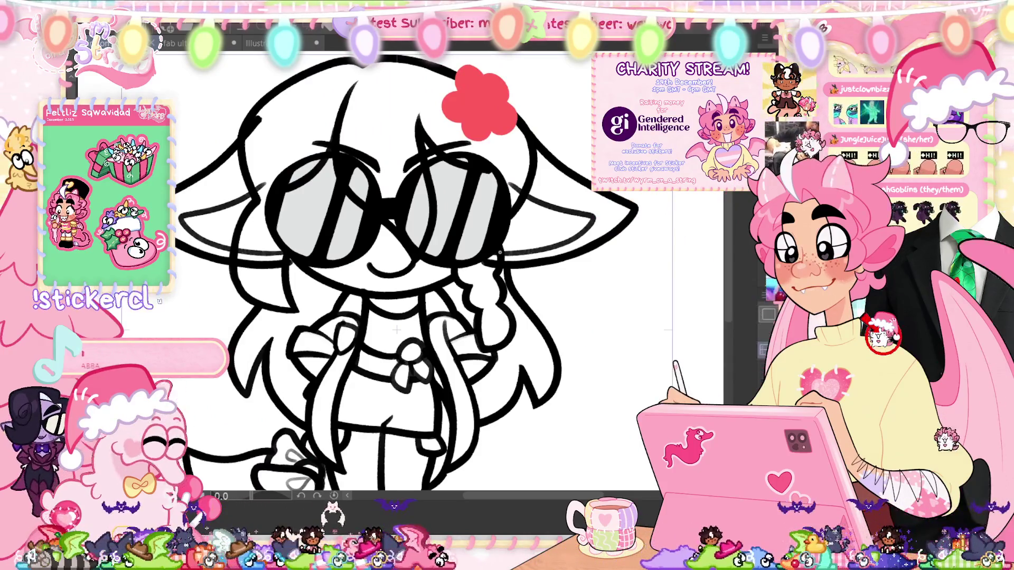
# Sketch a faint curve on the right lens, fit the page, and advance to the next cel
pyautogui.moveTo(499, 278); pyautogui.dragTo(487, 204)
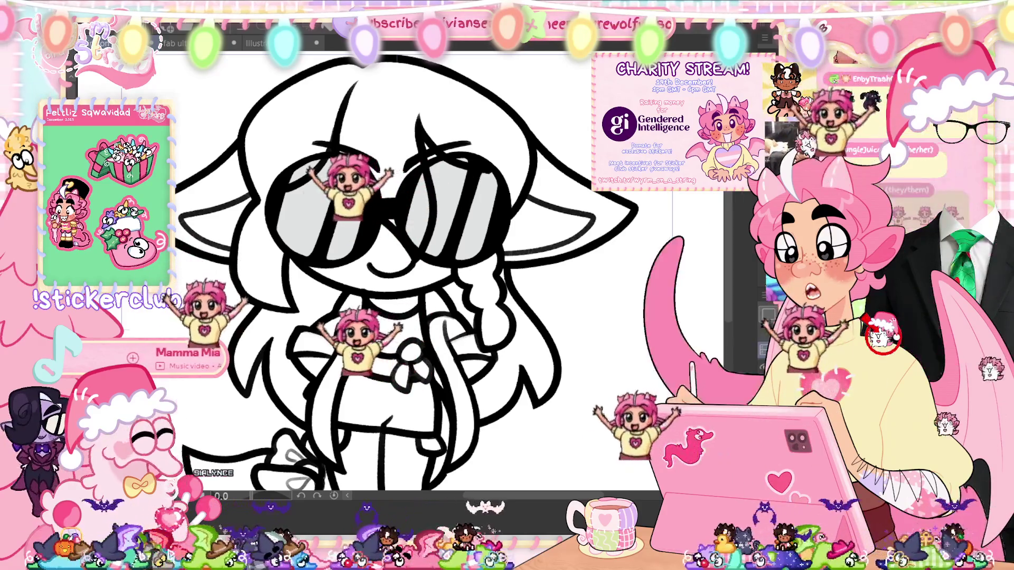
pyautogui.hotkey('ctrl', '0')
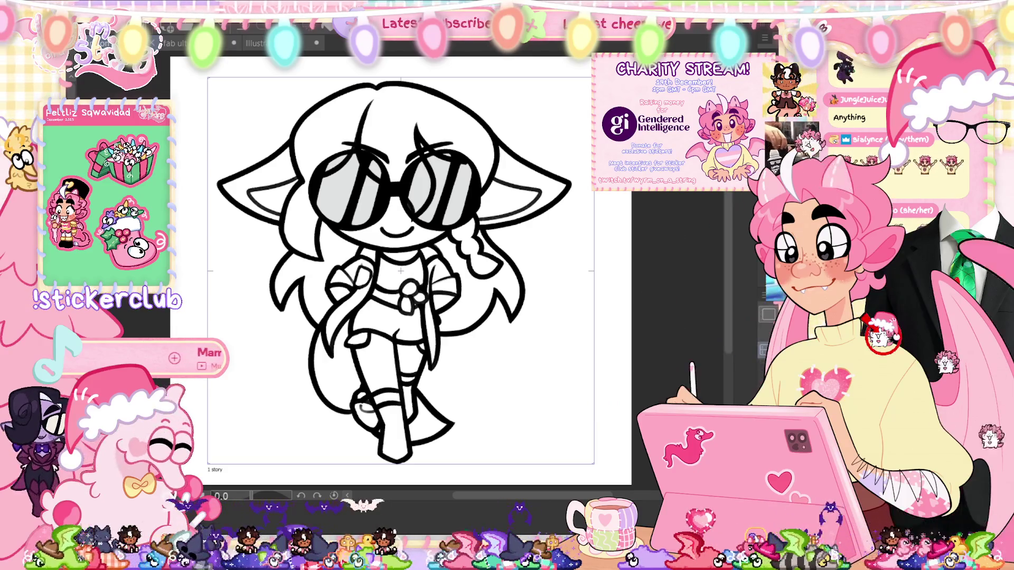
pyautogui.press('Right')
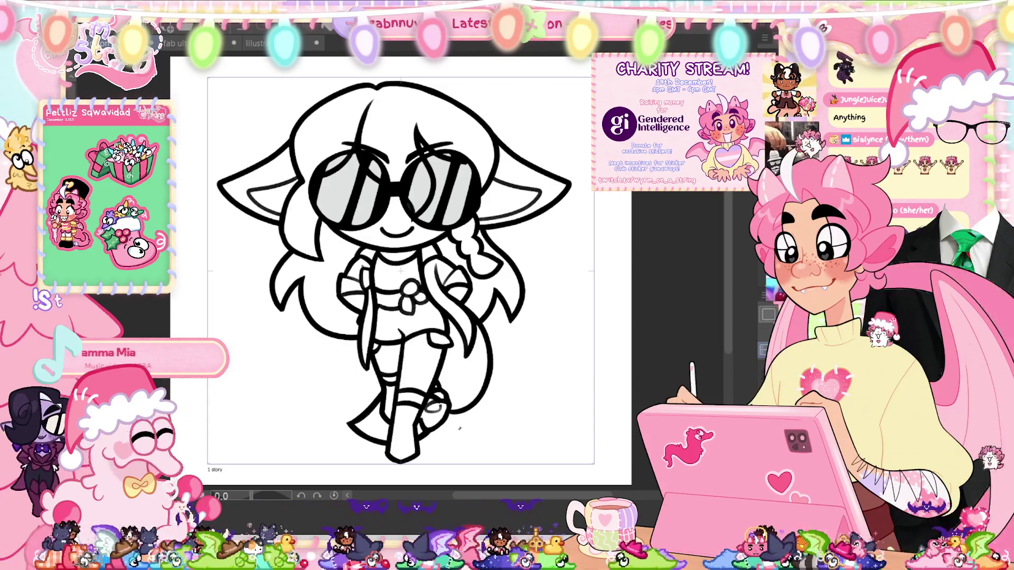
pyautogui.scroll(2, 486, 453)
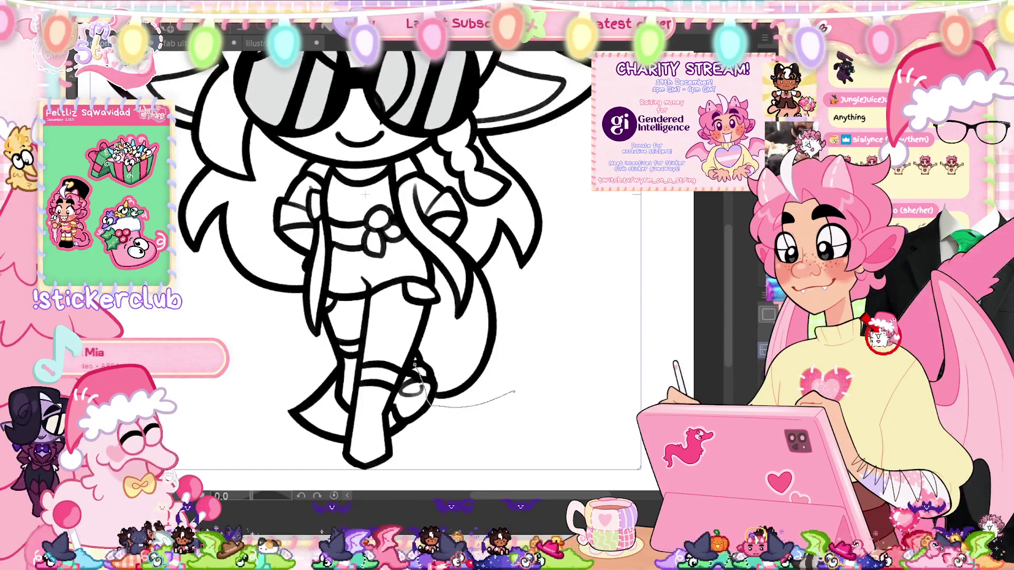
# Lasso-fill the tail and the braid with orange
pyautogui.moveTo(426, 400); pyautogui.dragTo(422, 288)
pyautogui.moveTo(514, 392)
pyautogui.mouseDown()
pyautogui.moveTo(491, 296)
pyautogui.moveTo(438, 249)
pyautogui.moveTo(459, 279)
pyautogui.moveTo(469, 417)
pyautogui.mouseUp()
pyautogui.moveTo(616, 401)
pyautogui.mouseDown()
pyautogui.moveTo(555, 441)
pyautogui.moveTo(462, 330)
pyautogui.mouseUp()
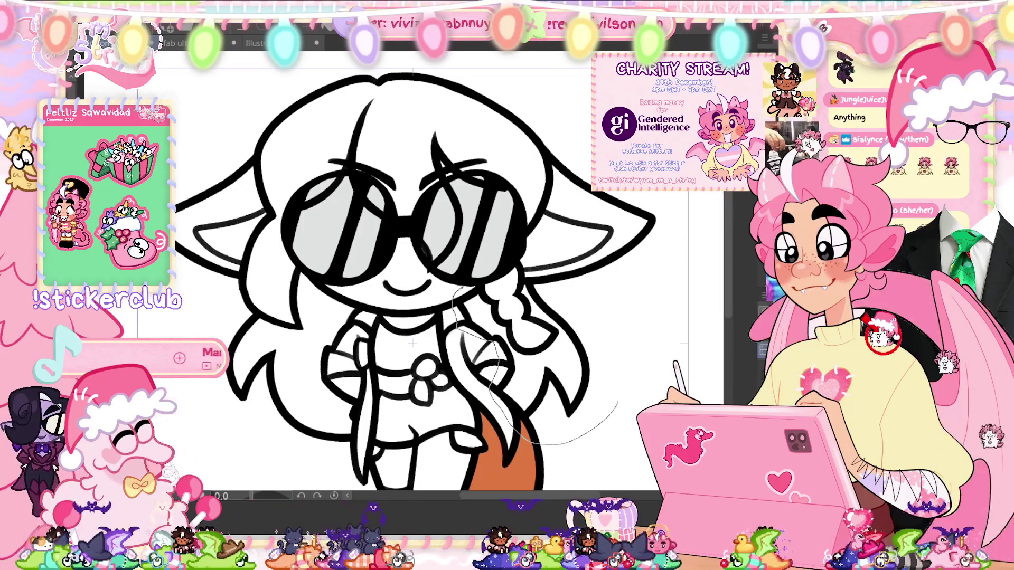
pyautogui.moveTo(512, 261)
pyautogui.mouseDown()
pyautogui.moveTo(549, 296)
pyautogui.moveTo(591, 381)
pyautogui.mouseUp()
# Lasso-fill the hair around the head, the left ear and the lower-left hair section orange
pyautogui.moveTo(561, 134)
pyautogui.mouseDown()
pyautogui.moveTo(676, 206)
pyautogui.moveTo(506, 288)
pyautogui.moveTo(561, 135)
pyautogui.mouseUp()
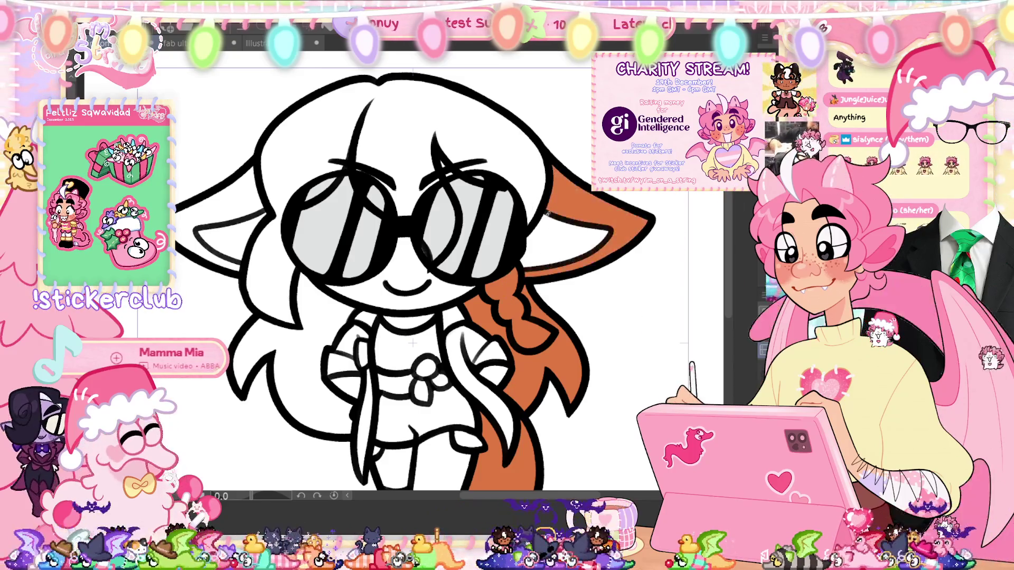
pyautogui.moveTo(455, 182); pyautogui.dragTo(440, 159)
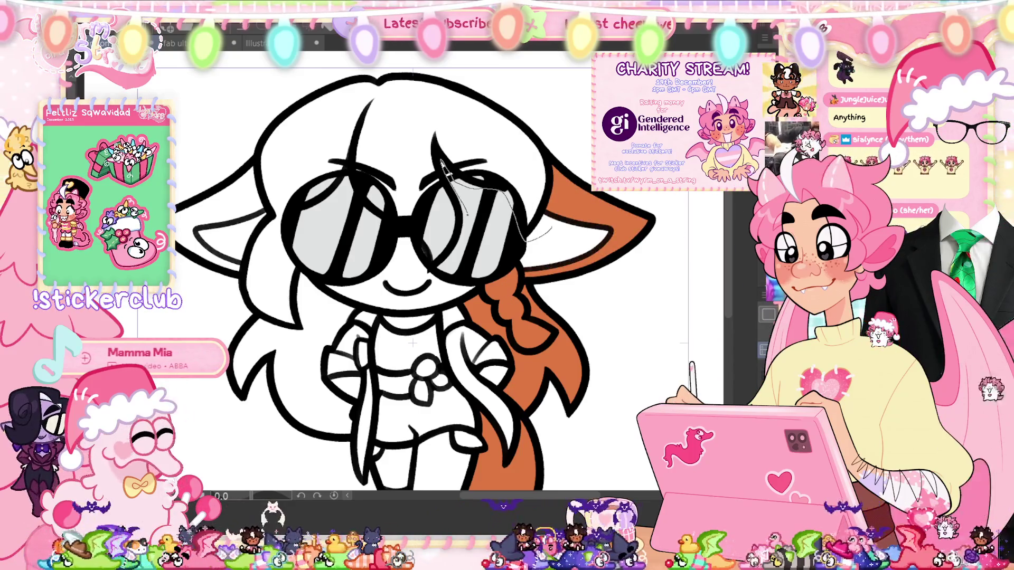
pyautogui.moveTo(420, 224)
pyautogui.mouseDown()
pyautogui.moveTo(359, 185)
pyautogui.moveTo(334, 201)
pyautogui.mouseUp()
pyautogui.moveTo(308, 280); pyautogui.dragTo(253, 318)
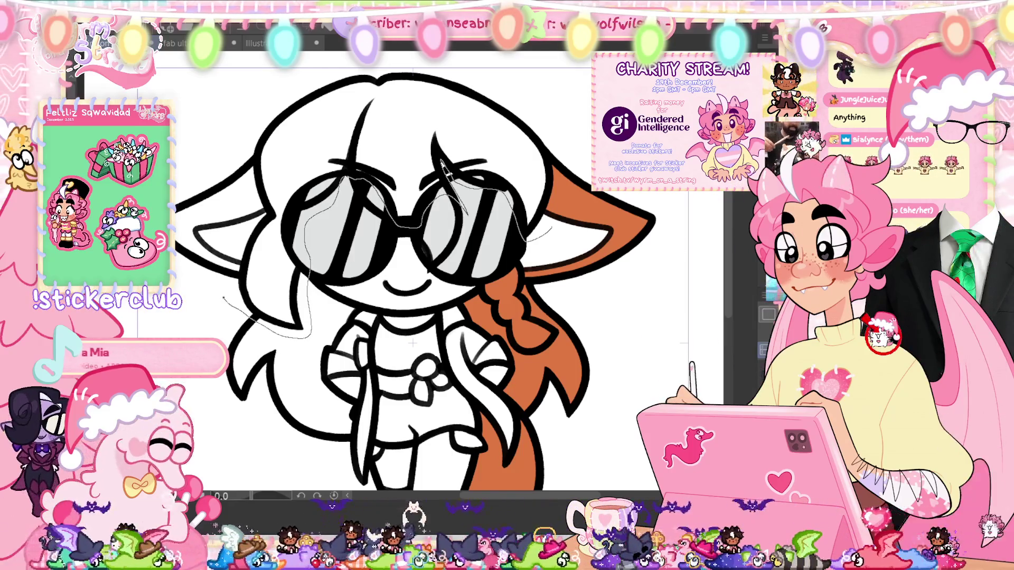
pyautogui.moveTo(528, 83); pyautogui.dragTo(573, 147)
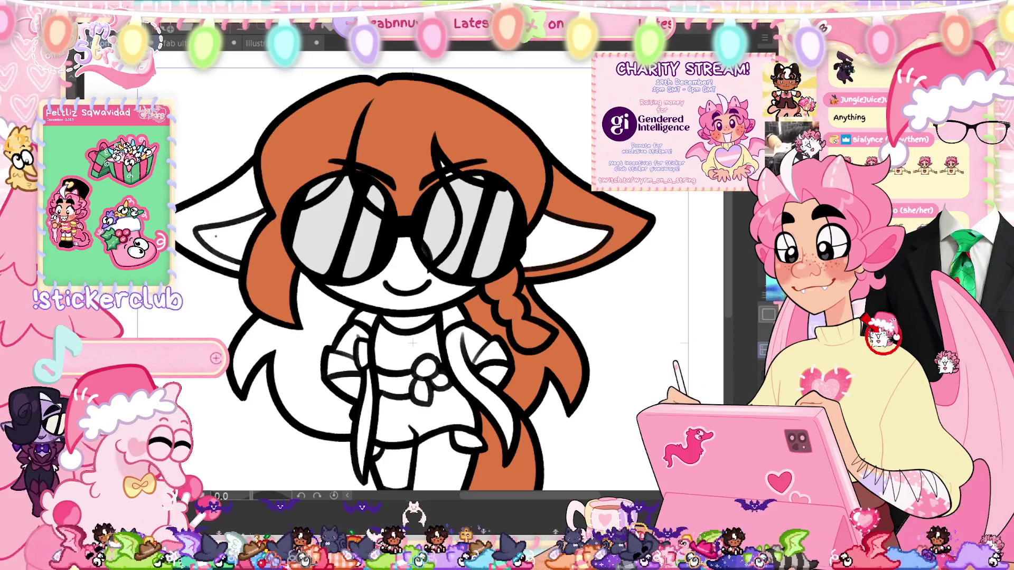
pyautogui.moveTo(233, 292)
pyautogui.mouseDown()
pyautogui.moveTo(177, 209)
pyautogui.moveTo(264, 161)
pyautogui.mouseUp()
pyautogui.moveTo(232, 314)
pyautogui.mouseDown()
pyautogui.moveTo(209, 343)
pyautogui.moveTo(342, 453)
pyautogui.mouseUp()
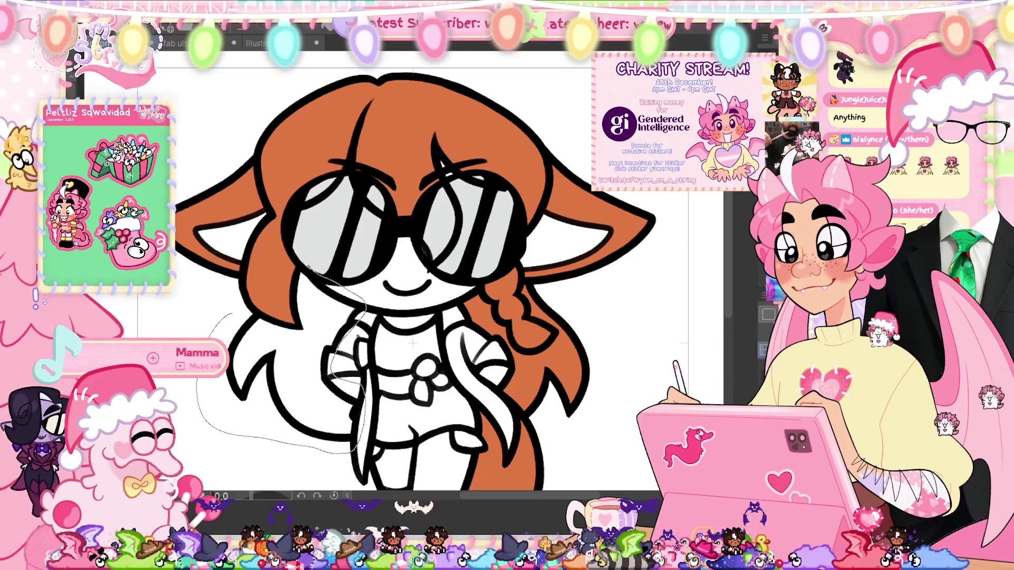
pyautogui.moveTo(317, 275); pyautogui.dragTo(295, 259)
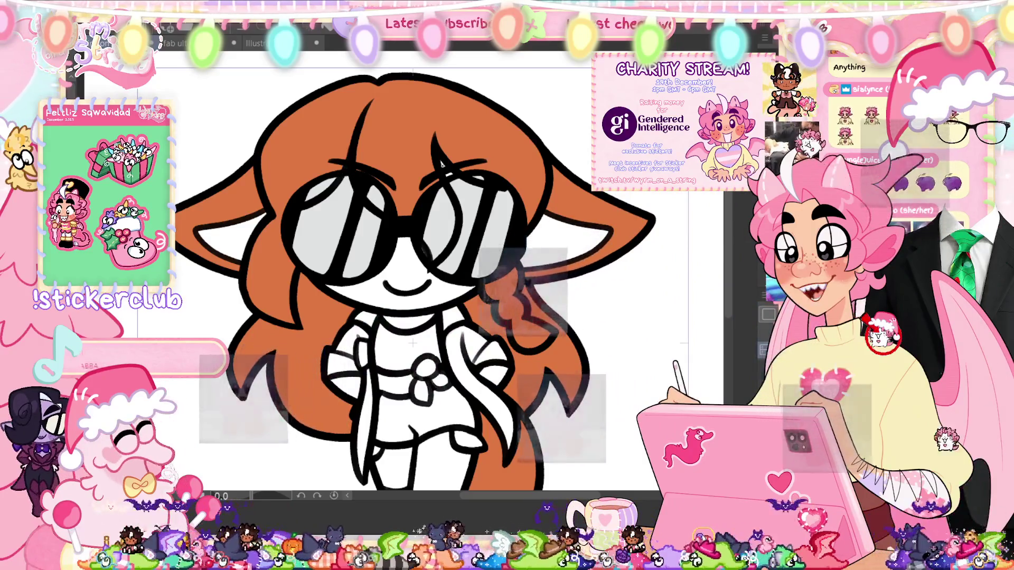
pyautogui.hotkey('ctrl', '0')
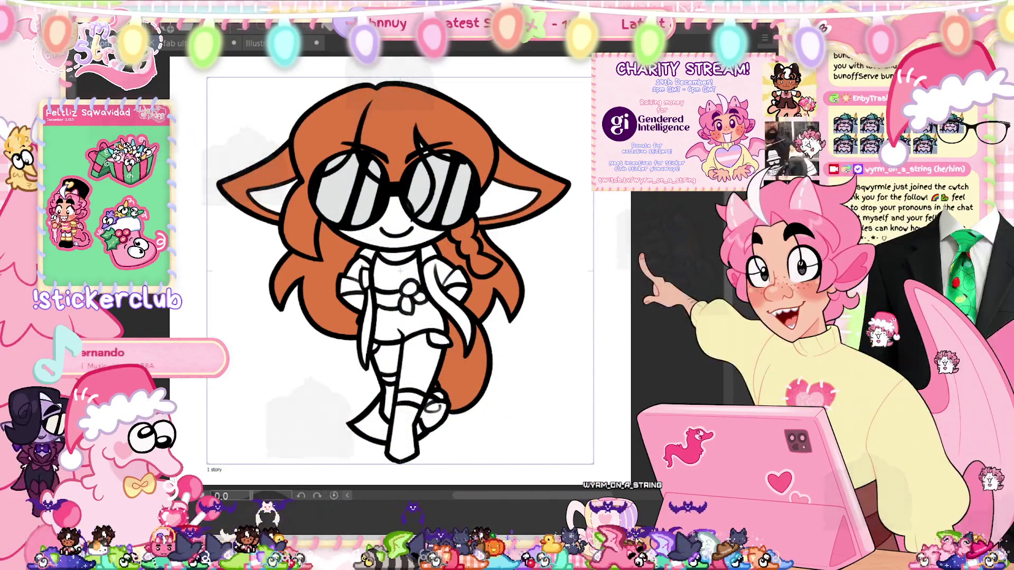
pyautogui.click(240, 502)
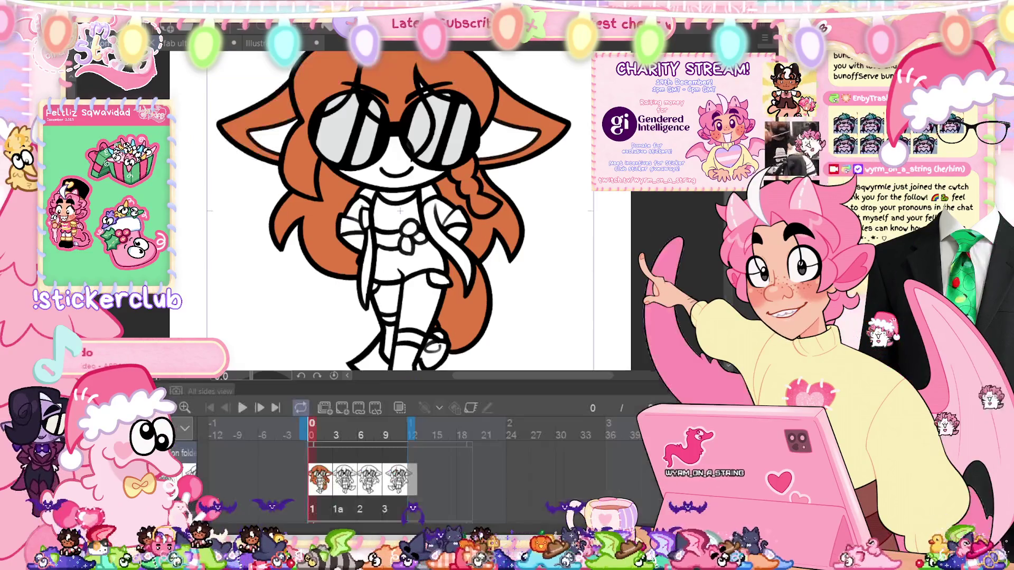